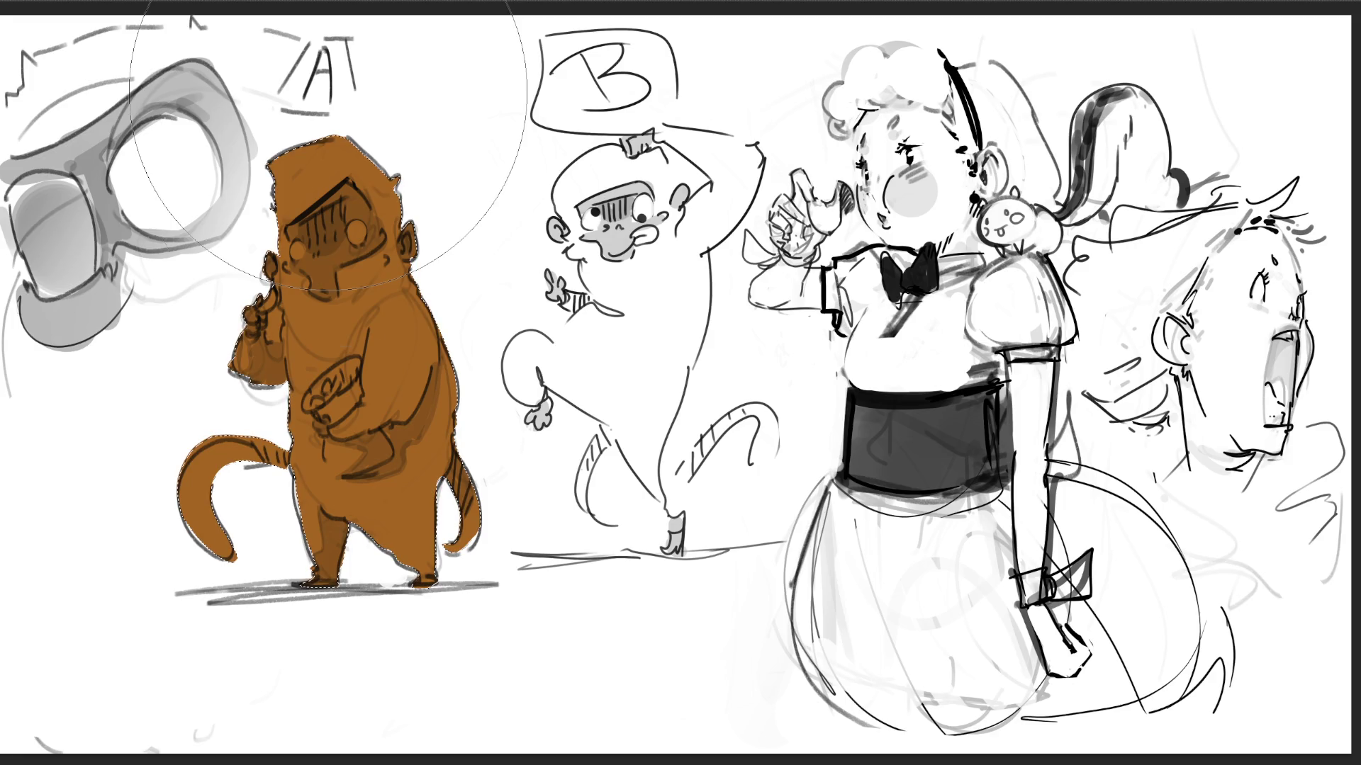
- Paint monkey A's body an even mid-tan, then undo the white fill in its eyes
mouse_move(329, 142)
mouse_down()
mouse_move(397, 567)
mouse_move(305, 71)
mouse_up()
drag(305, 305, 319, 426)
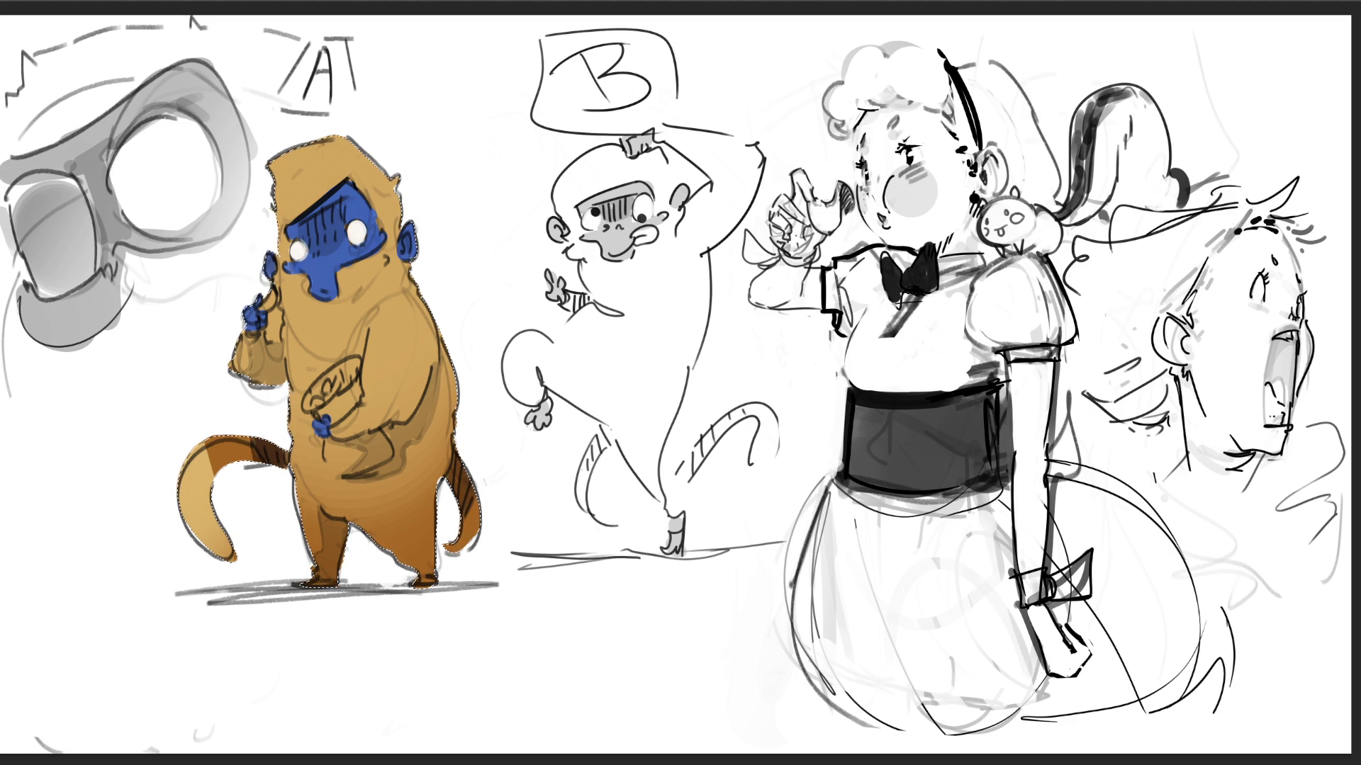
key(ctrl+z)
- Repaint monkey A's eye white and clear the selection around the monkey
drag(352, 226, 360, 237)
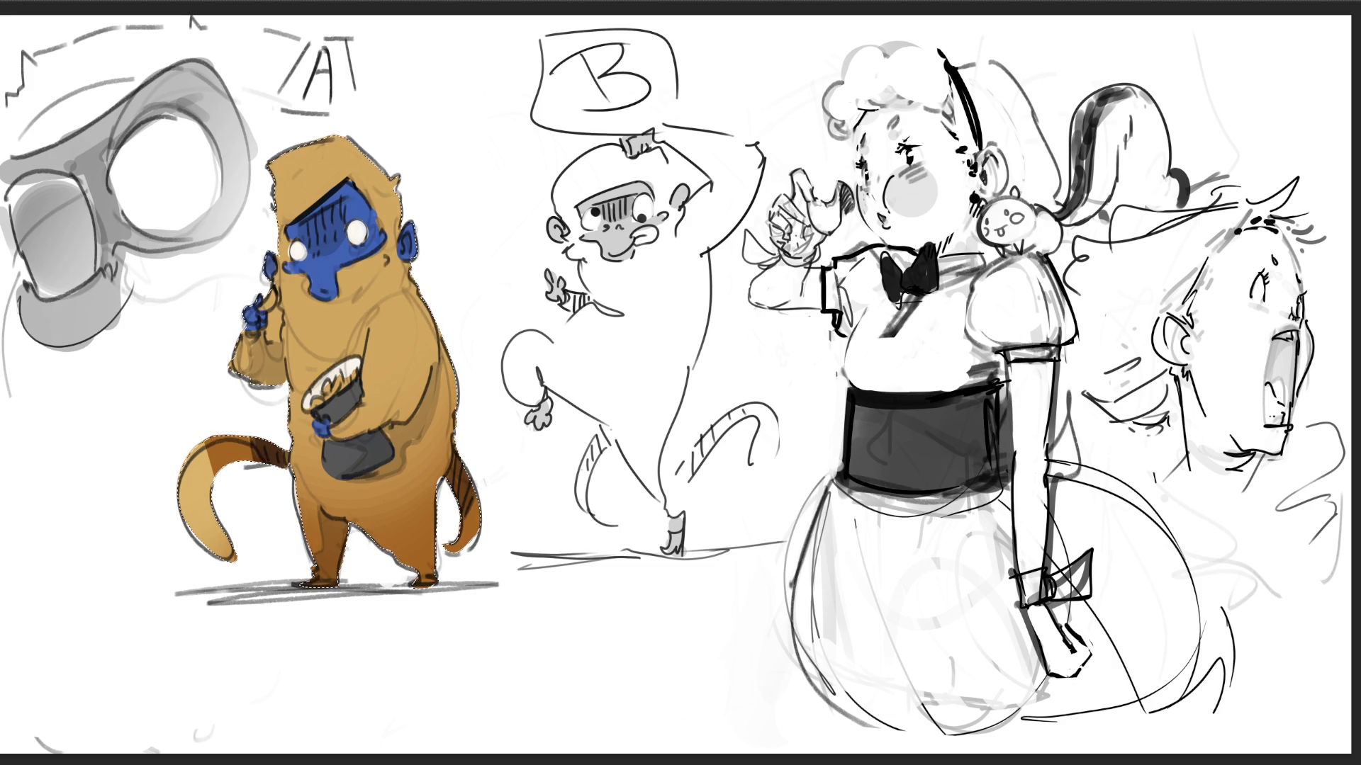
key(ctrl+d)
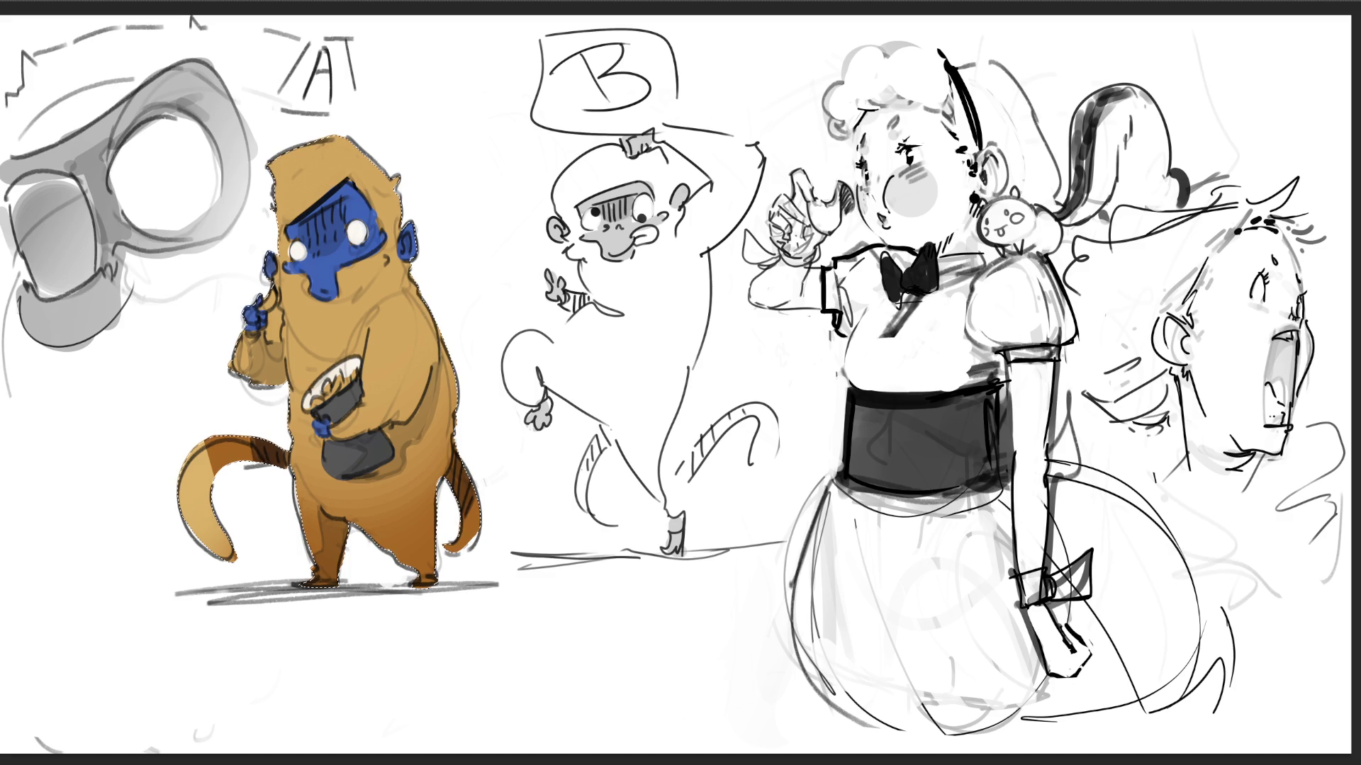
- Paint over the selected monkey with soft cyan strokes, then deselect it
mouse_move(336, 177)
mouse_down()
mouse_move(334, 350)
mouse_move(334, 167)
mouse_up()
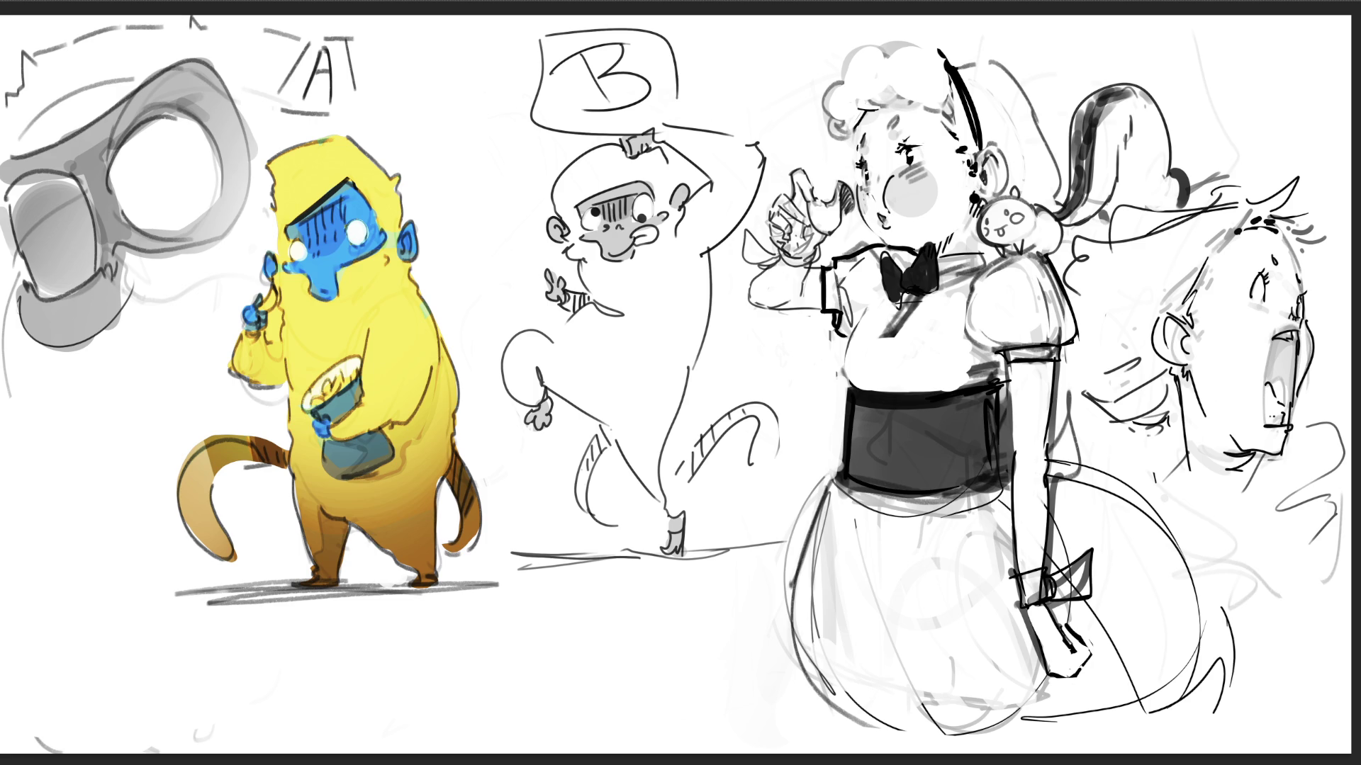
key(ctrl+d)
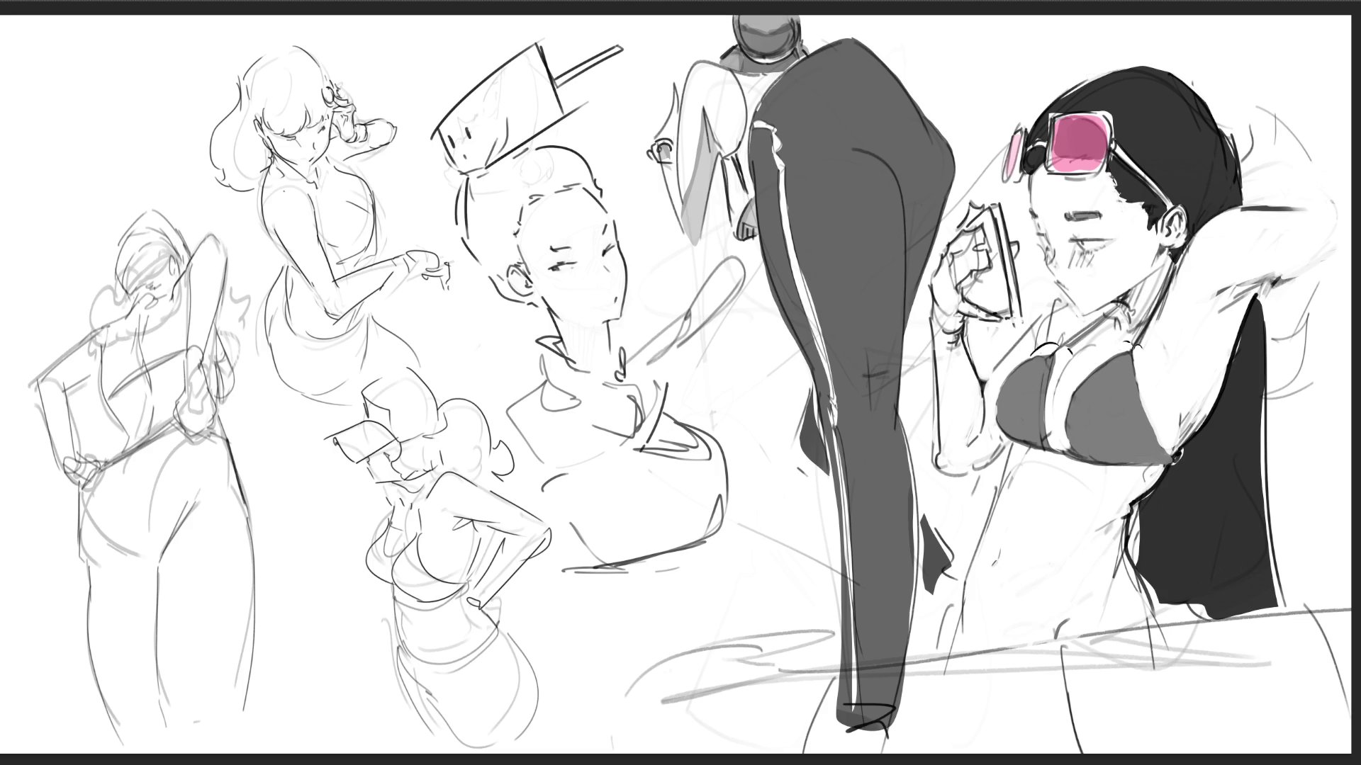
- Add pencil strokes down the left figure's head and face, undoing the latest ones
mouse_move(116, 243)
mouse_down()
mouse_move(121, 287)
mouse_move(147, 214)
mouse_move(181, 240)
mouse_move(167, 265)
mouse_up()
mouse_move(132, 297)
mouse_down()
mouse_move(160, 277)
mouse_move(131, 307)
mouse_move(92, 315)
mouse_up()
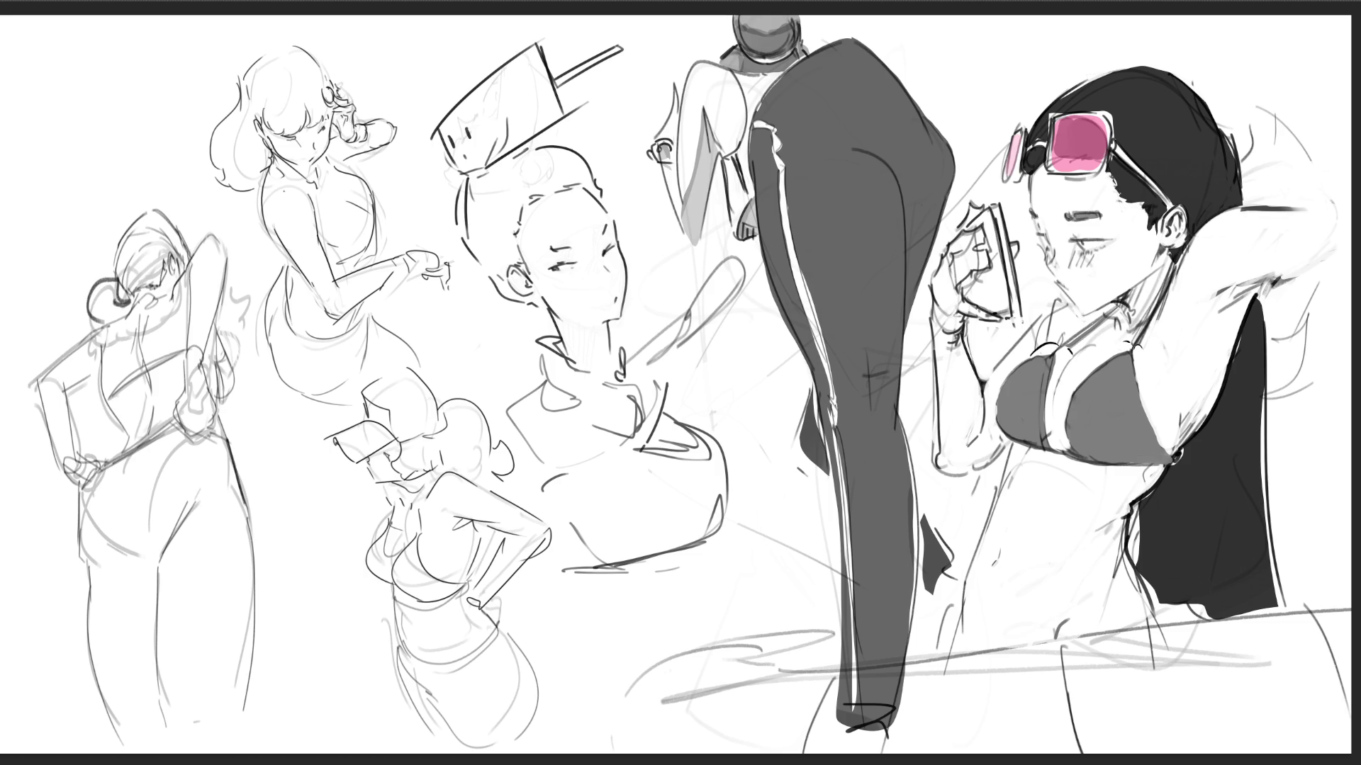
key(ctrl+z)
key(ctrl+z)
key(ctrl+z)
key(ctrl+z)
- Compare hair bun strokes with undo/redo, then add eye strokes and the raised arm
key(ctrl+z)
key(ctrl+z)
key(ctrl+z)
key(ctrl+z)
key(ctrl+z)
key(ctrl+z)
key(ctrl+z)
key(ctrl+shift+z)
key(ctrl+z)
key(ctrl+z)
key(ctrl+shift+z)
key(ctrl+z)
key(ctrl+z)
key(ctrl+shift+z)
key(ctrl+shift+z)
key(ctrl+z)
key(ctrl+z)
key(ctrl+z)
key(ctrl+z)
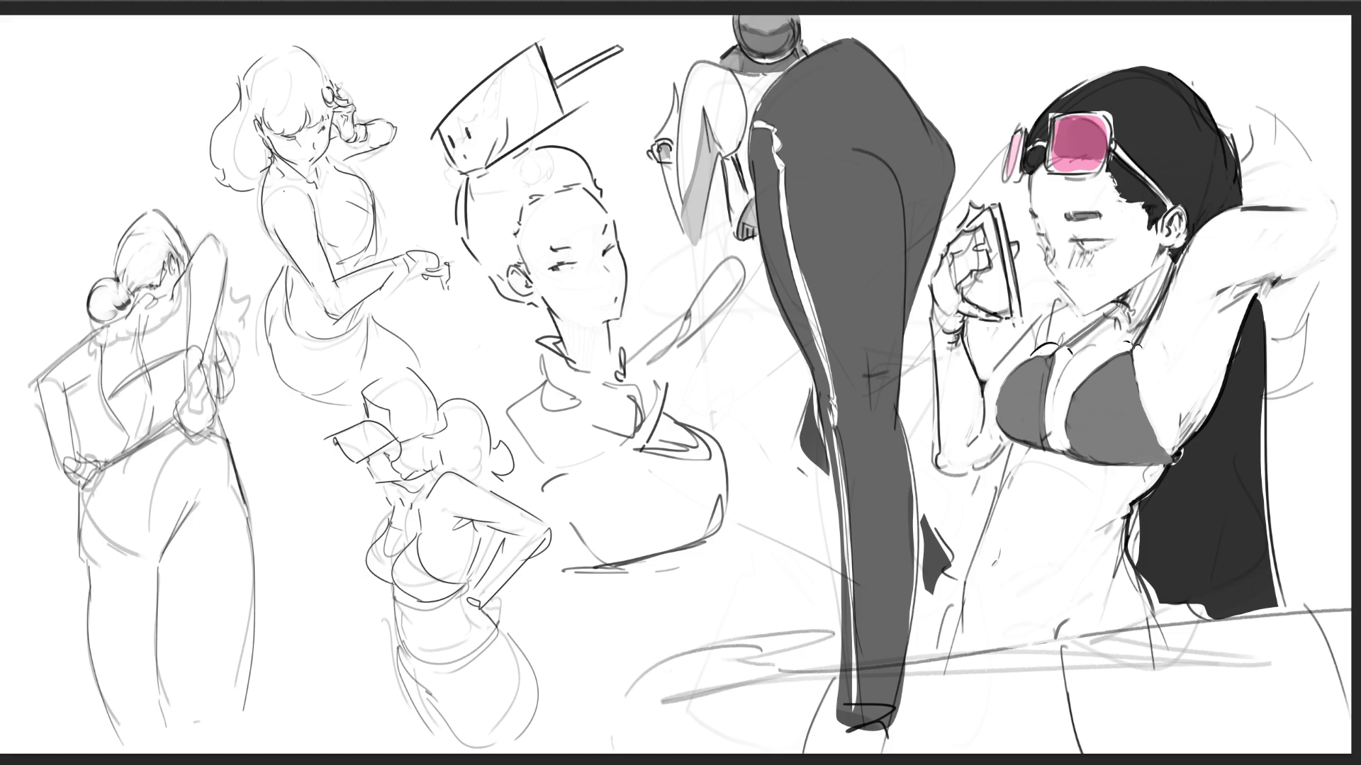
key(ctrl+shift+z)
key(ctrl+shift+z)
key(ctrl+z)
key(ctrl+z)
key(ctrl+z)
key(ctrl+shift+z)
key(ctrl+z)
key(ctrl+z)
key(ctrl+z)
key(ctrl+z)
key(ctrl+shift+z)
key(ctrl+shift+z)
key(ctrl+z)
key(ctrl+z)
key(ctrl+z)
drag(175, 254, 167, 274)
mouse_move(168, 297)
mouse_down()
mouse_move(210, 237)
mouse_move(228, 271)
mouse_move(185, 348)
mouse_up()
- Extend the raised arm's edges downward and try a torso-edge line, then discard it
drag(230, 266, 202, 364)
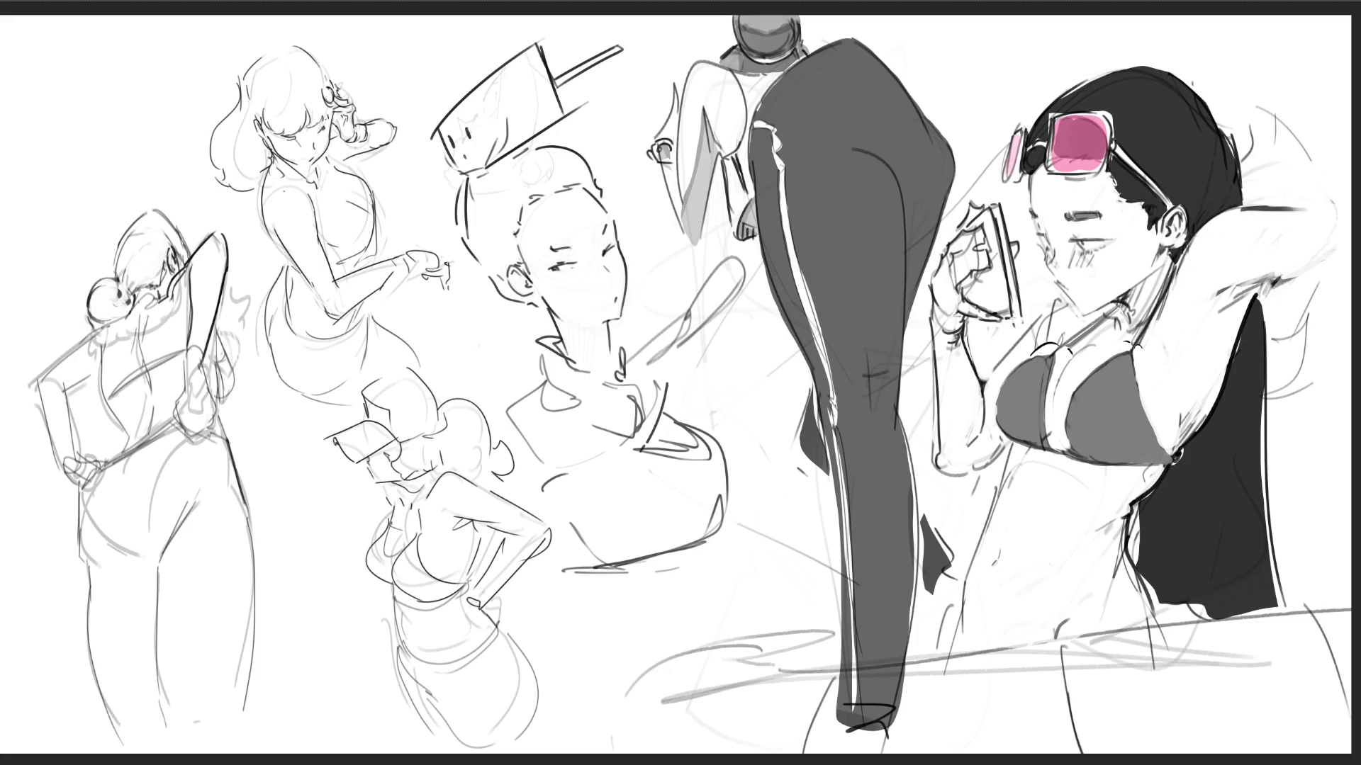
drag(103, 344, 126, 448)
key(ctrl+z)
drag(109, 398, 129, 441)
key(ctrl+z)
key(ctrl+z)
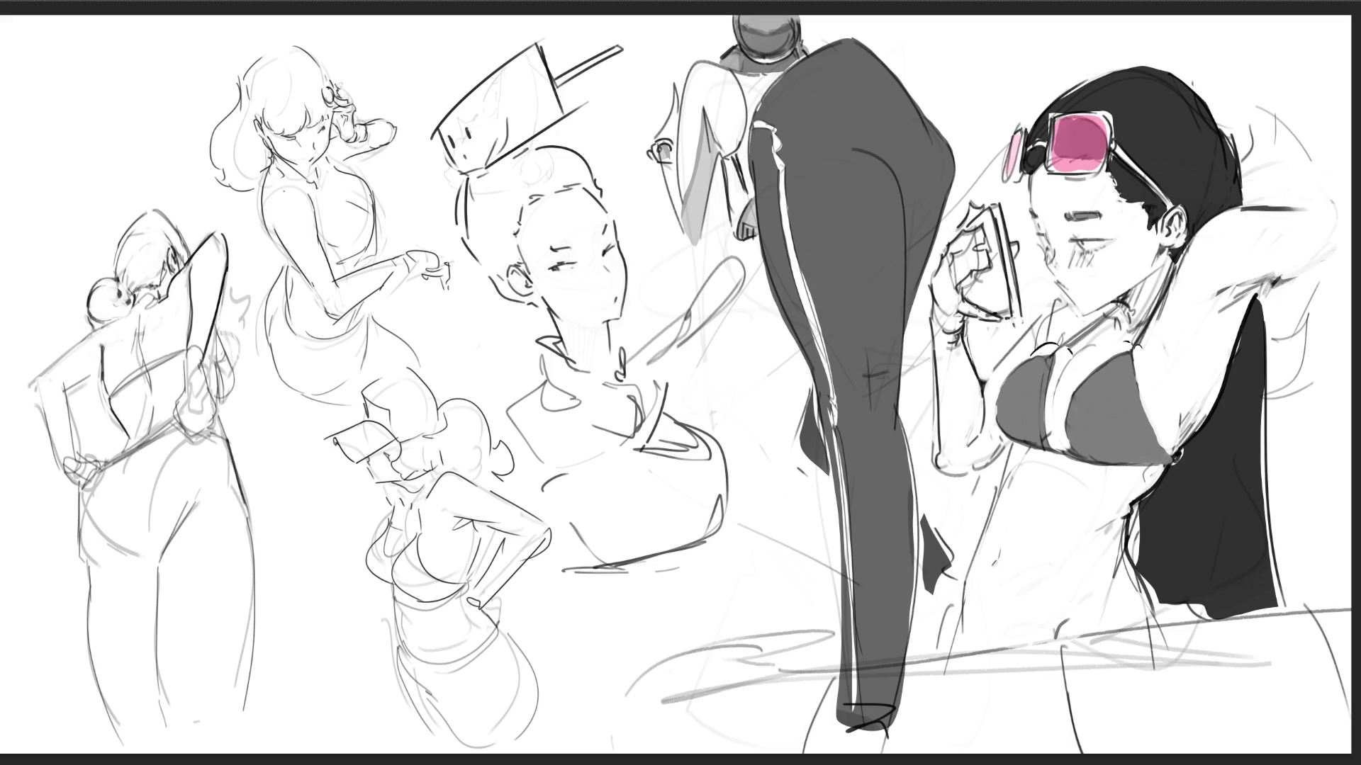
- Draw the line down the figure's back and redraw the book's left edge thinner
drag(34, 382, 52, 440)
drag(34, 378, 91, 334)
key(ctrl+z)
mouse_move(68, 387)
mouse_down()
mouse_move(102, 362)
mouse_move(76, 457)
mouse_up()
key(ctrl+z)
key(ctrl+z)
drag(36, 385, 58, 461)
key(ctrl+z)
key(ctrl+z)
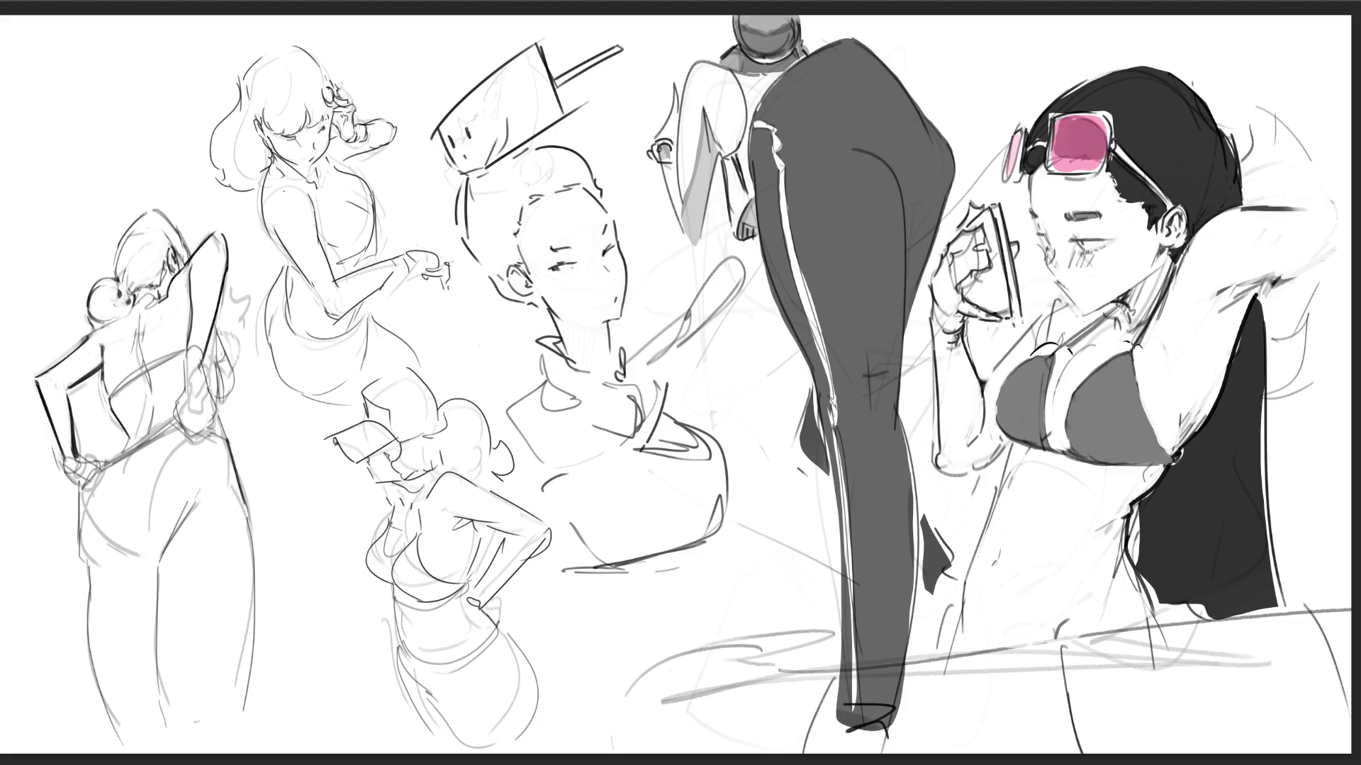
- Darken the lines around the figure's hand and discard a curved stroke by the hip
drag(65, 458, 82, 482)
drag(75, 448, 99, 465)
mouse_move(73, 479)
mouse_down()
mouse_move(91, 486)
mouse_move(102, 465)
mouse_up()
drag(214, 334, 225, 388)
key(ctrl+z)
key(ctrl+z)
key(ctrl+z)
key(ctrl+z)
key(ctrl+z)
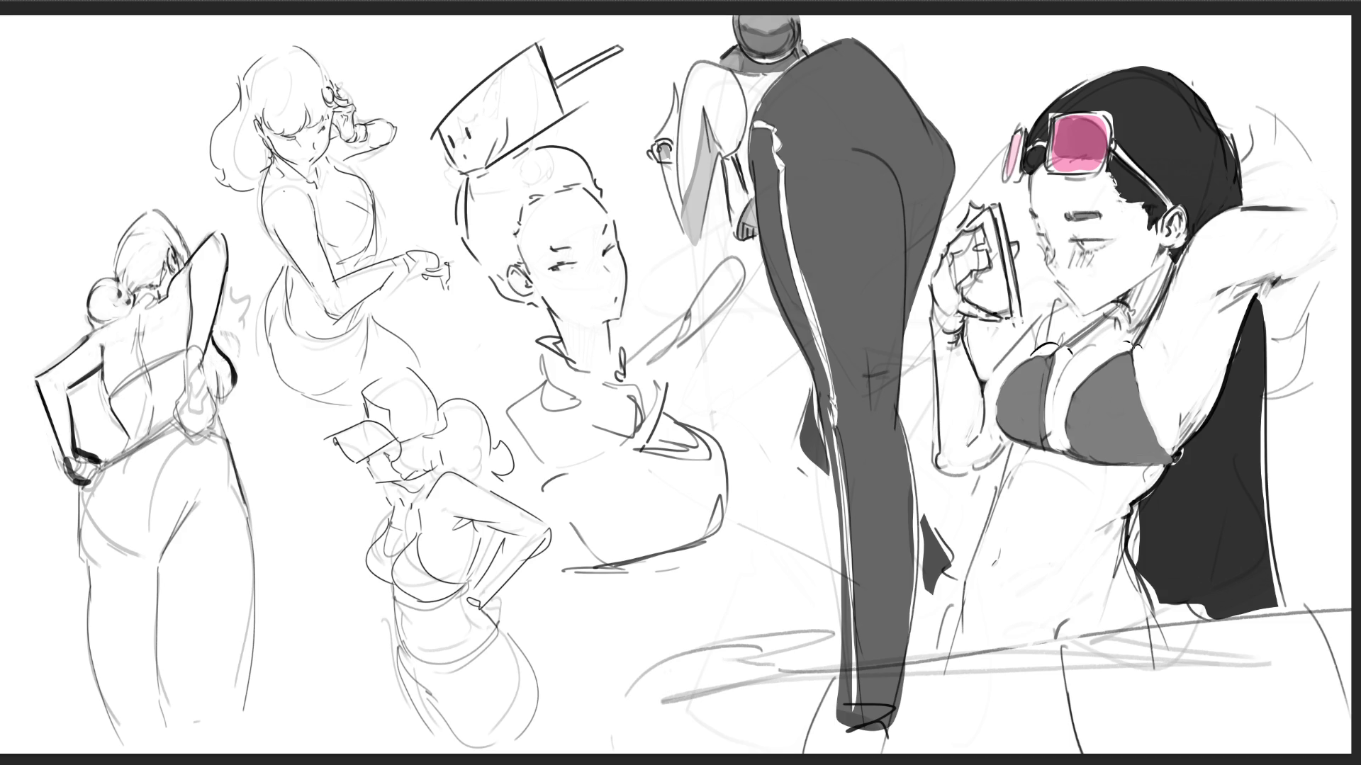
key(ctrl+z)
key(ctrl+z)
key(ctrl+z)
mouse_move(190, 345)
mouse_down()
mouse_move(182, 369)
mouse_move(207, 356)
mouse_move(202, 384)
mouse_move(180, 382)
mouse_move(204, 390)
mouse_move(172, 411)
mouse_move(203, 428)
mouse_up()
- Draw the wrist cuff and hand details, plus short marks at the waist and torso
drag(217, 380, 206, 419)
drag(211, 417, 202, 426)
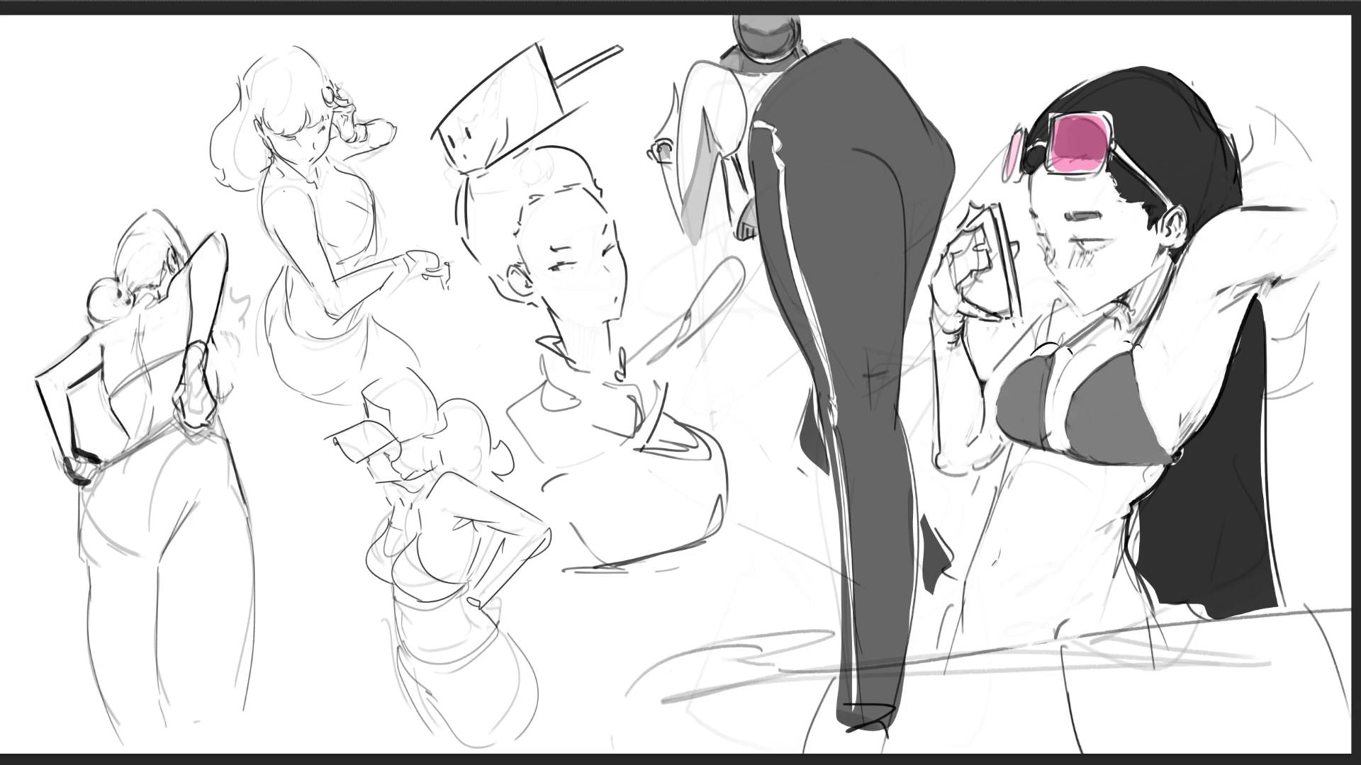
mouse_move(52, 426)
mouse_down()
mouse_move(78, 449)
mouse_move(71, 467)
mouse_up()
mouse_move(178, 390)
mouse_down()
mouse_move(206, 383)
mouse_move(215, 401)
mouse_up()
drag(133, 430, 122, 452)
drag(155, 390, 138, 430)
mouse_move(144, 345)
mouse_down()
mouse_move(137, 361)
mouse_move(139, 342)
mouse_up()
- Erase faint back and head lines, redraw the head outline, and darken the waistline
mouse_move(135, 294)
mouse_down()
mouse_move(133, 307)
mouse_move(153, 284)
mouse_move(119, 233)
mouse_move(175, 216)
mouse_up()
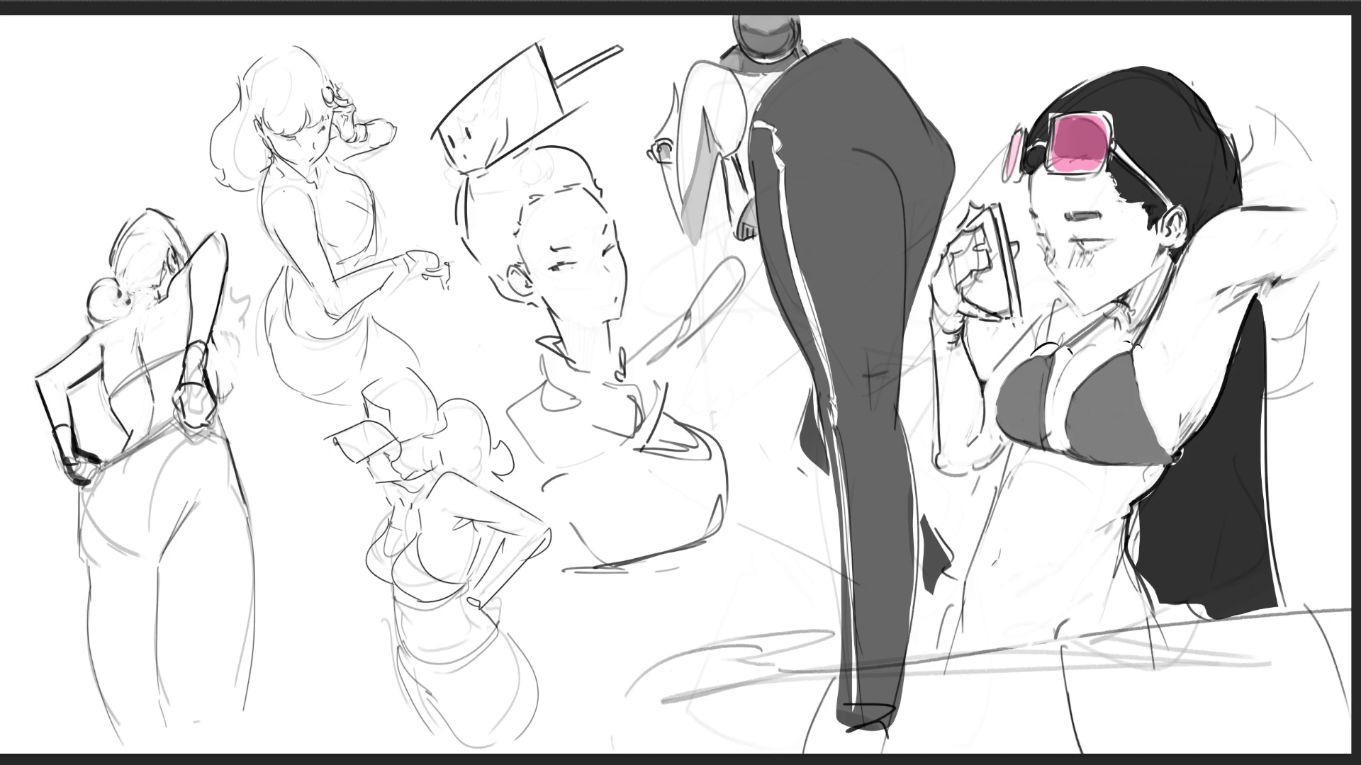
drag(176, 210, 145, 218)
mouse_move(167, 210)
mouse_down()
mouse_move(155, 228)
mouse_move(176, 211)
mouse_move(197, 248)
mouse_move(170, 267)
mouse_up()
drag(178, 414, 159, 431)
mouse_move(180, 410)
mouse_down()
mouse_move(146, 442)
mouse_move(187, 442)
mouse_move(185, 423)
mouse_up()
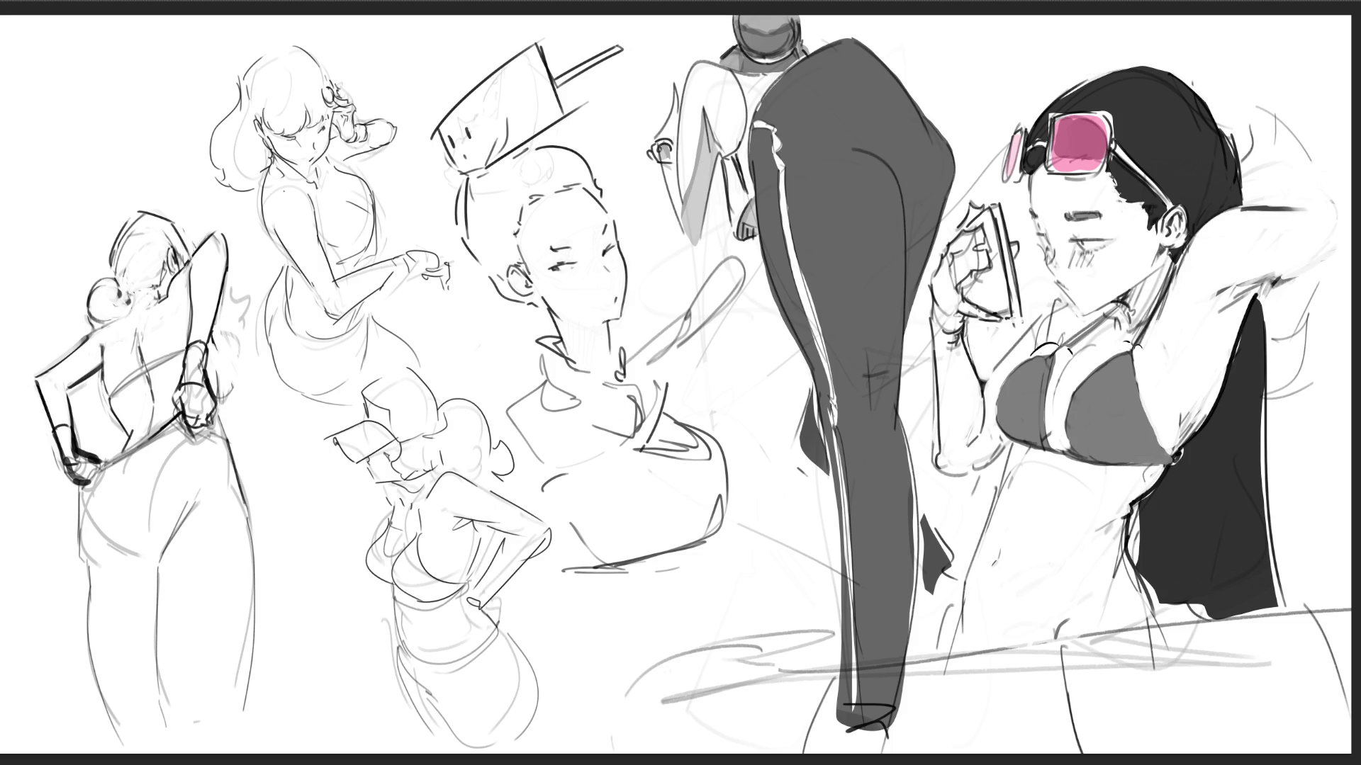
key(ctrl+z)
key(ctrl+z)
key(ctrl+z)
- Add hand and finger details, trim the right leg outline, and darken the waistband
mouse_move(209, 392)
mouse_down()
mouse_move(220, 423)
mouse_move(185, 412)
mouse_move(210, 428)
mouse_move(205, 418)
mouse_up()
mouse_move(188, 425)
mouse_down()
mouse_move(202, 452)
mouse_move(227, 428)
mouse_move(248, 516)
mouse_move(245, 705)
mouse_up()
drag(248, 606, 241, 670)
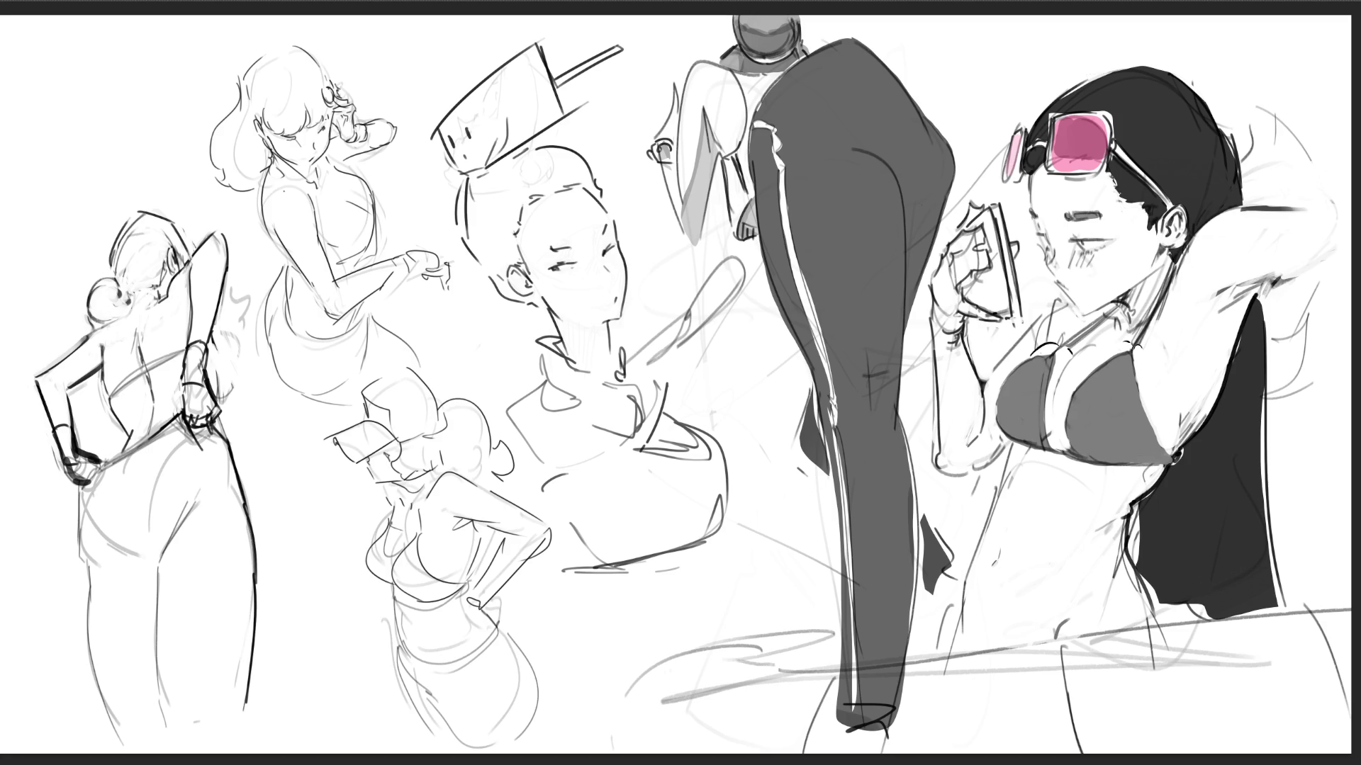
drag(254, 574, 253, 603)
mouse_move(179, 418)
mouse_down()
mouse_move(163, 439)
mouse_move(205, 442)
mouse_up()
mouse_move(75, 460)
mouse_down()
mouse_move(105, 465)
mouse_move(104, 486)
mouse_move(123, 455)
mouse_move(161, 437)
mouse_up()
drag(100, 472, 176, 426)
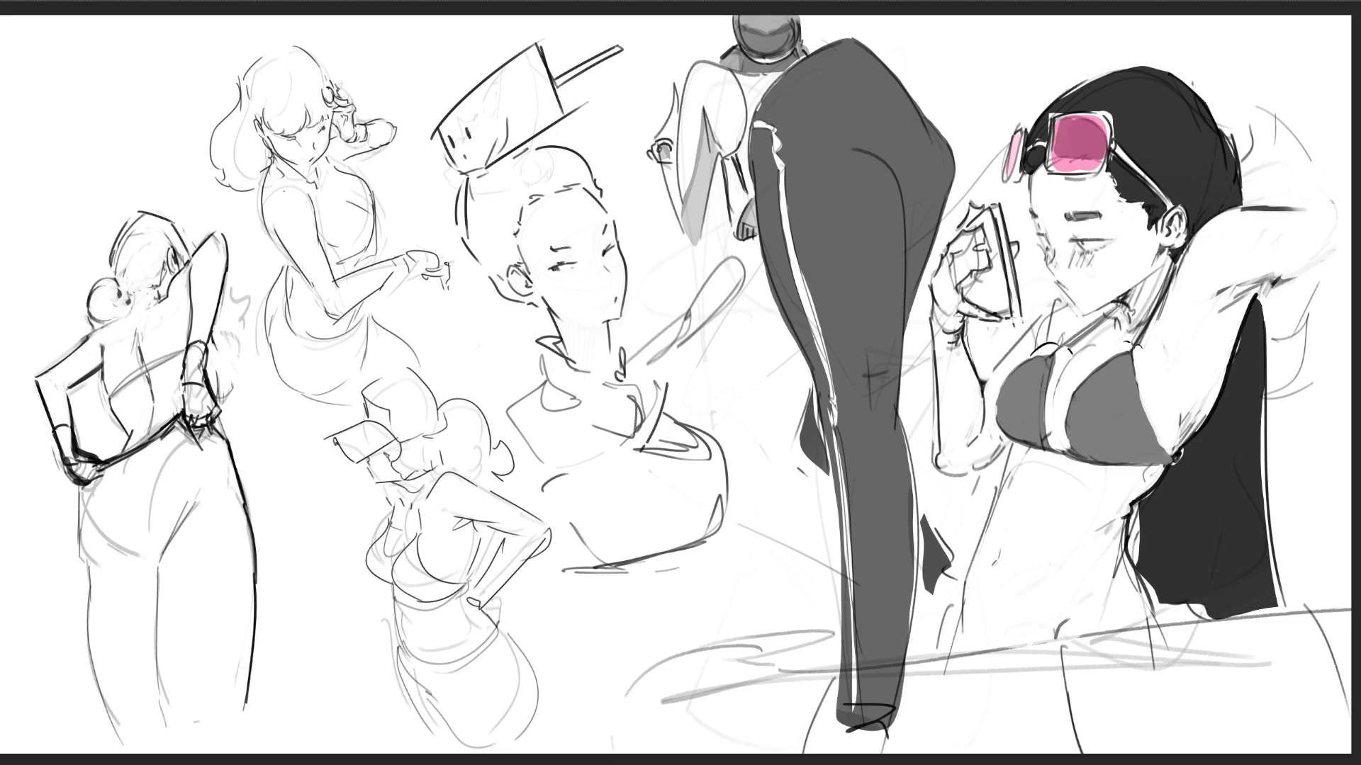
- Redraw the hip edge, undoing the overly dark attempts, and add a short hip line
mouse_move(105, 468)
mouse_down()
mouse_move(87, 489)
mouse_move(82, 542)
mouse_up()
key(ctrl+z)
drag(86, 492, 76, 562)
drag(88, 507, 78, 562)
key(ctrl+z)
drag(114, 549, 146, 559)
- Outline the leftmost figure's thighs, inner thigh and both outer leg edges in dark strokes
mouse_move(186, 511)
mouse_down()
mouse_move(161, 552)
mouse_move(173, 545)
mouse_up()
drag(222, 454, 231, 479)
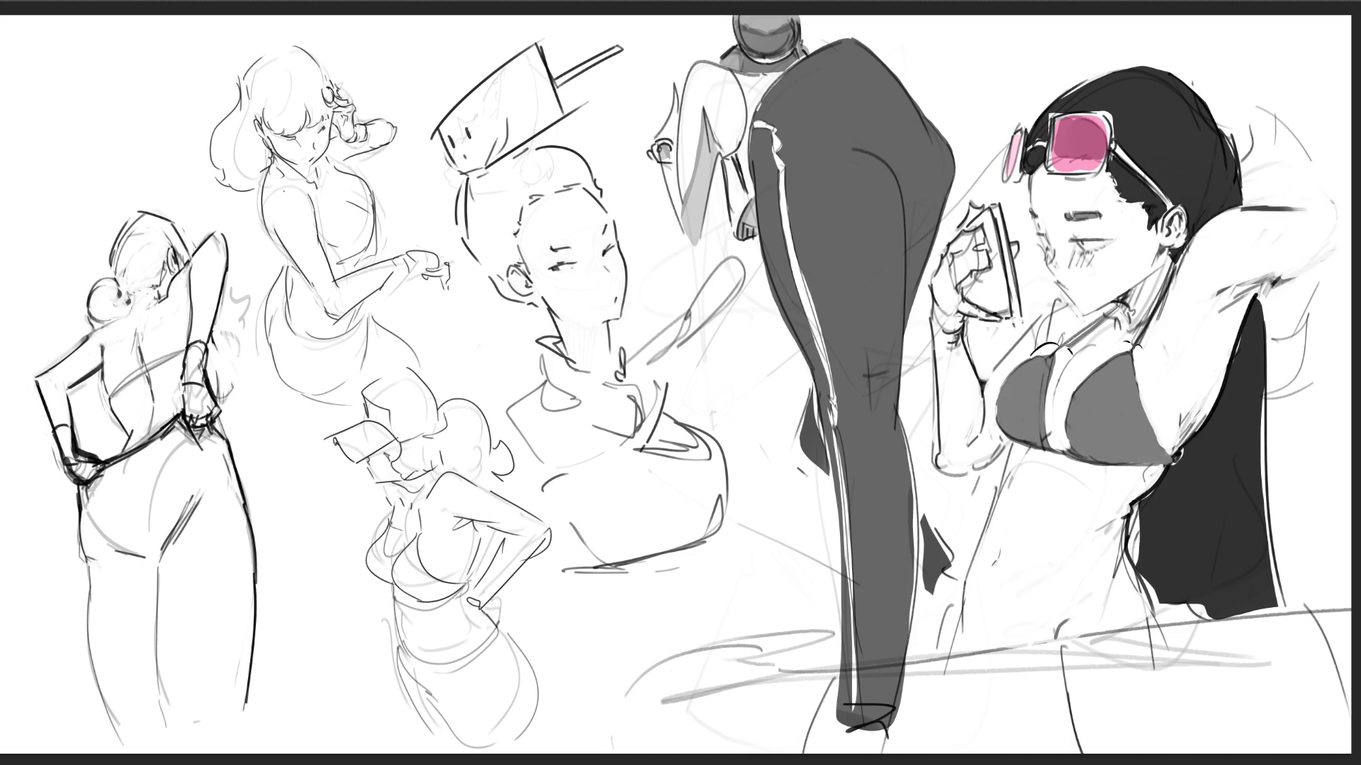
drag(174, 541, 164, 665)
key(ctrl+z)
drag(158, 560, 167, 700)
drag(86, 564, 119, 698)
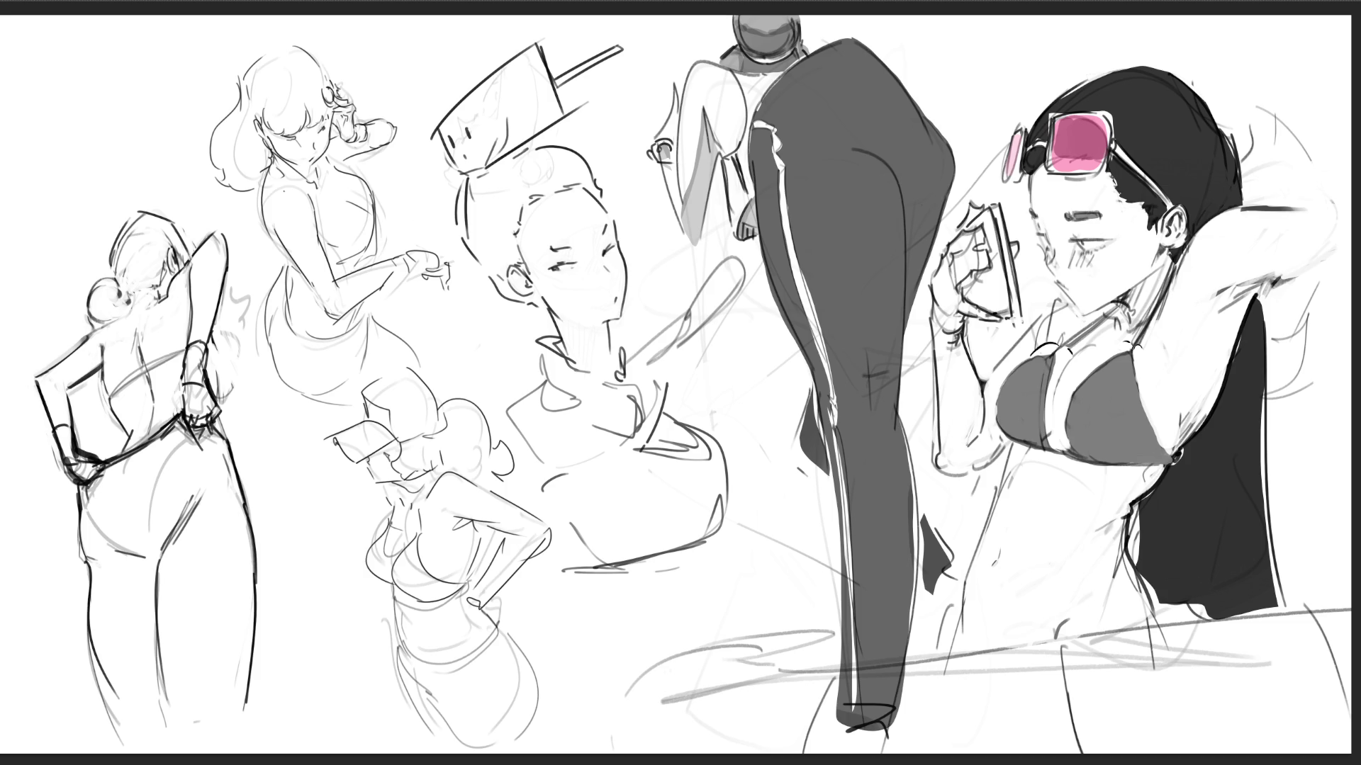
key(ctrl+z)
drag(86, 562, 122, 727)
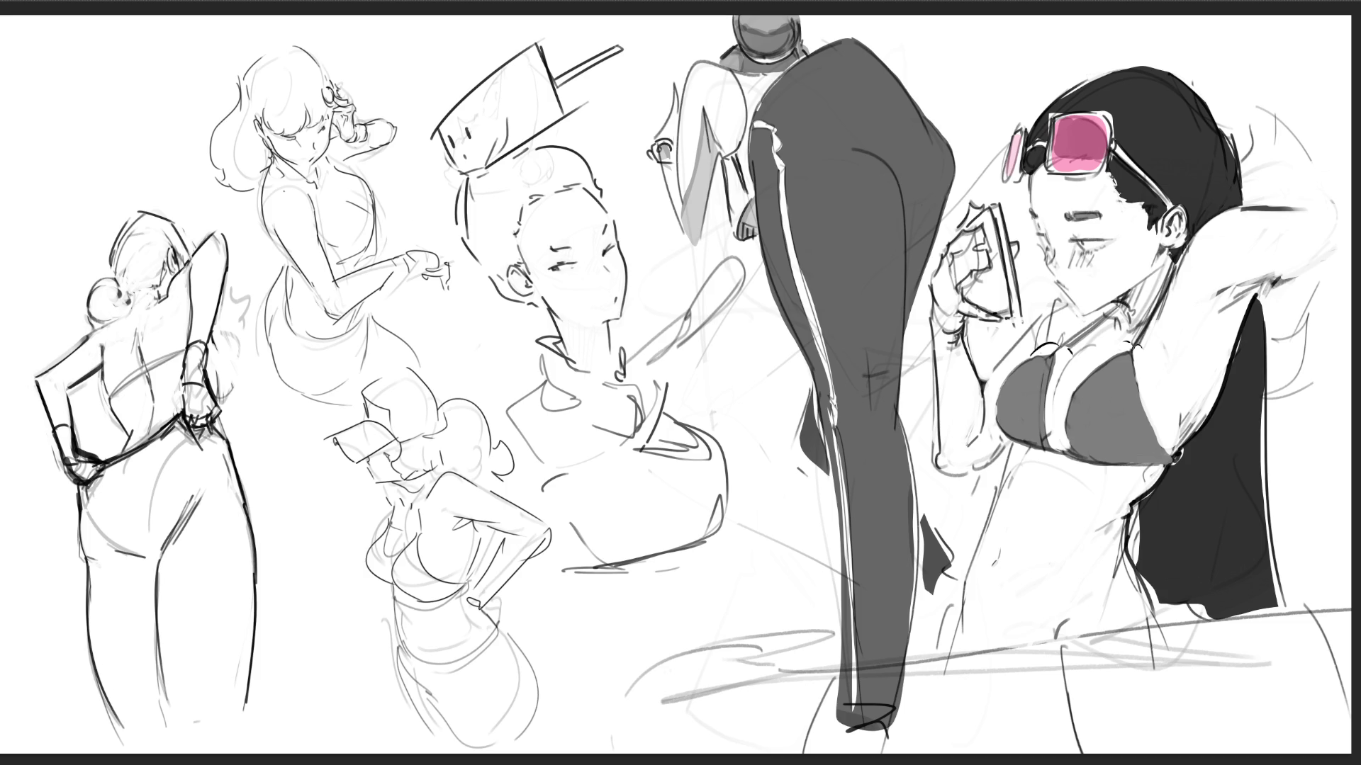
drag(248, 653, 255, 740)
- Touch up the hand and hair ornament, then lasso the girl's hair and fill it dark grey
drag(344, 114, 345, 139)
drag(326, 91, 330, 96)
mouse_move(216, 170)
mouse_down()
mouse_move(227, 106)
mouse_move(272, 51)
mouse_move(317, 59)
mouse_move(327, 78)
mouse_up()
drag(298, 113, 284, 139)
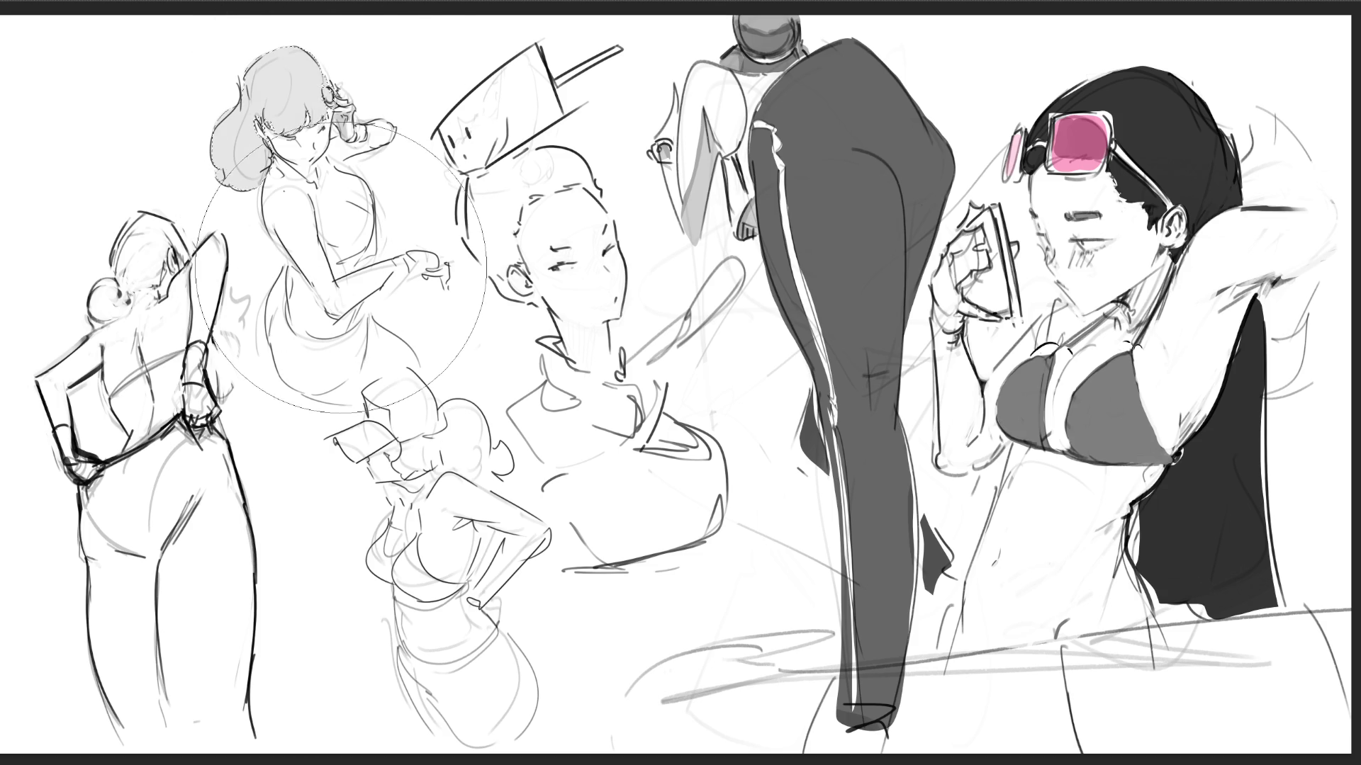
drag(333, 233, 284, 113)
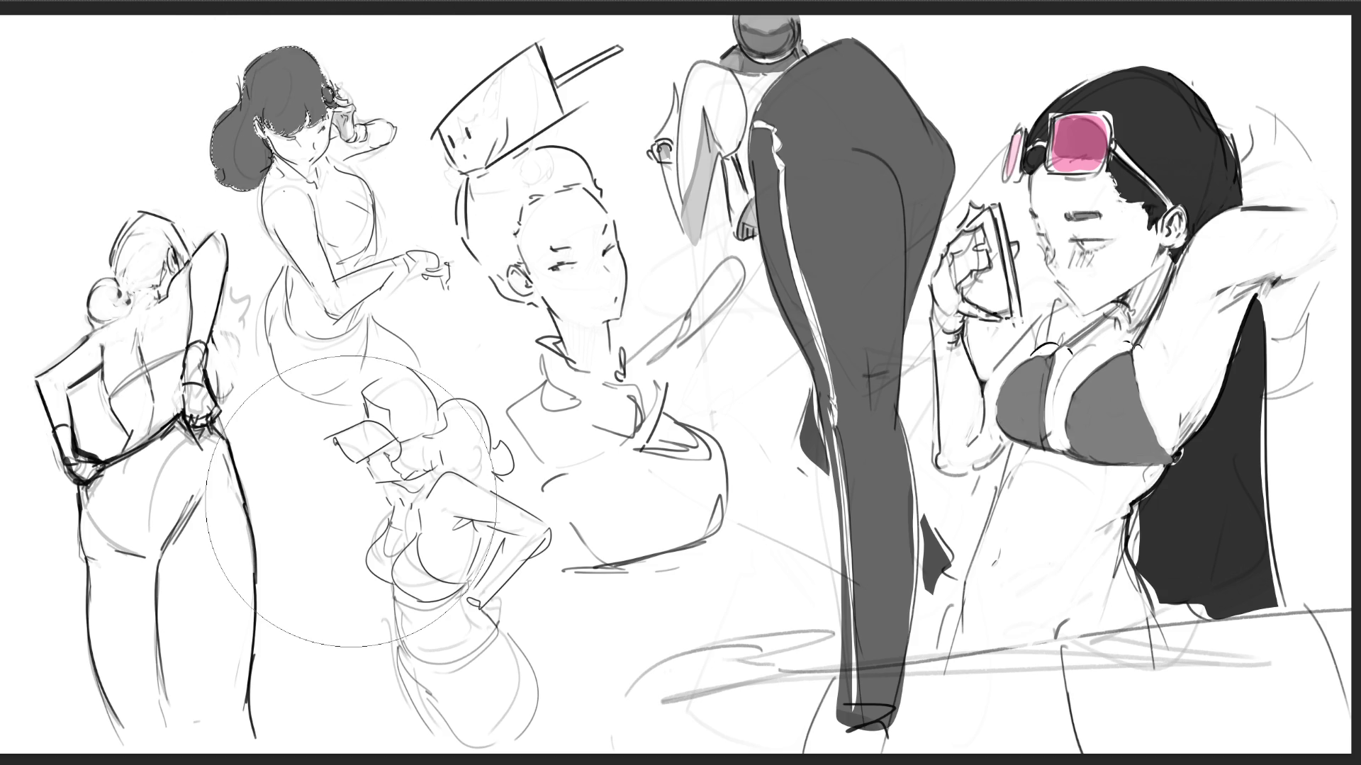
key([)
key(ctrl+d)
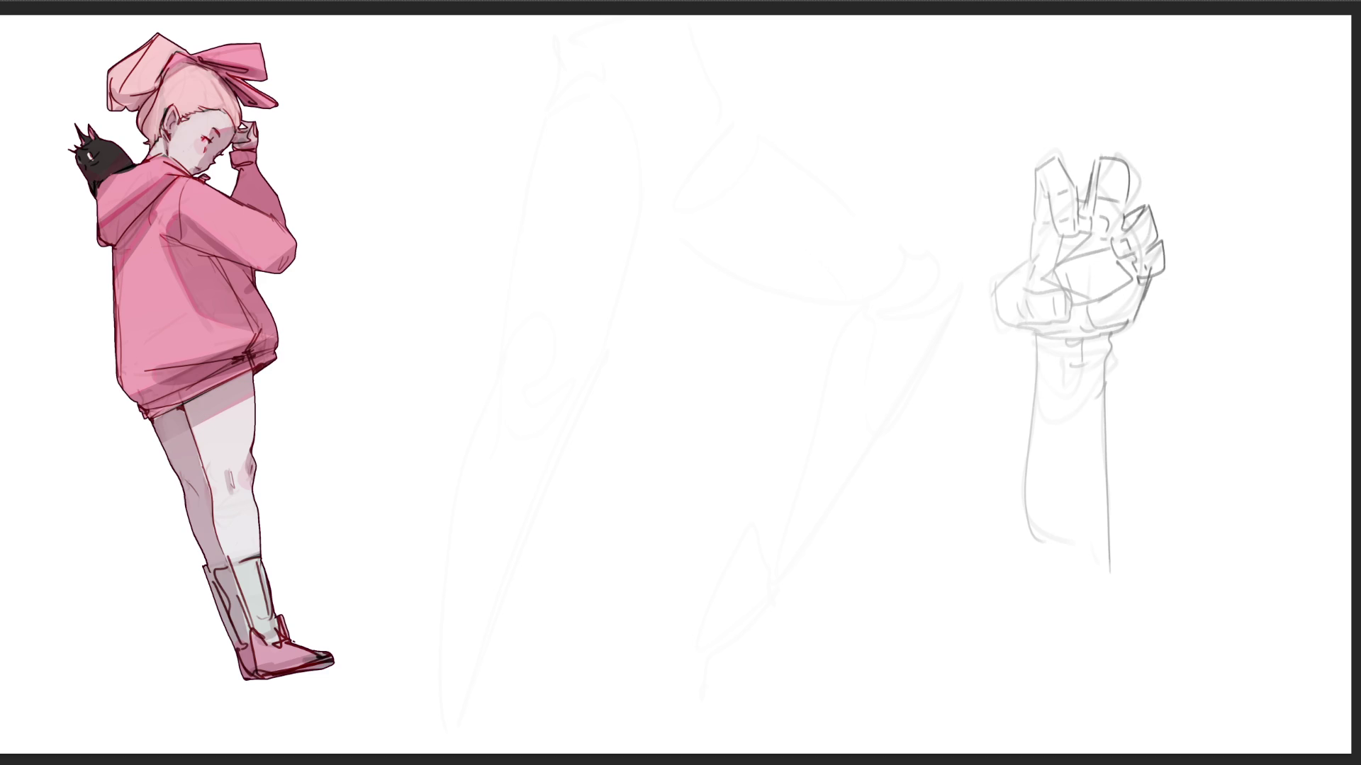
- Sketch an oval near the top centre of the pink-hoodie canvas
mouse_move(634, 145)
mouse_down()
mouse_move(695, 78)
mouse_move(627, 186)
mouse_up()
- Sketch a pointed shape around the oval with a zig-zag V, loops and curves below
mouse_move(672, 71)
mouse_down()
mouse_move(732, 30)
mouse_move(626, 186)
mouse_move(656, 245)
mouse_move(698, 209)
mouse_move(673, 319)
mouse_move(698, 277)
mouse_up()
mouse_move(672, 353)
mouse_down()
mouse_move(631, 225)
mouse_move(810, 188)
mouse_move(778, 333)
mouse_up()
drag(800, 291, 825, 270)
mouse_move(836, 188)
mouse_down()
mouse_move(885, 206)
mouse_move(851, 262)
mouse_up()
mouse_move(850, 287)
mouse_down()
mouse_move(835, 353)
mouse_move(723, 415)
mouse_up()
mouse_move(687, 365)
mouse_down()
mouse_move(661, 389)
mouse_move(748, 411)
mouse_up()
drag(708, 422, 673, 453)
drag(712, 383, 723, 428)
mouse_move(765, 386)
mouse_down()
mouse_move(641, 519)
mouse_move(669, 465)
mouse_move(740, 418)
mouse_move(737, 489)
mouse_move(691, 542)
mouse_up()
- Rough in zig-zag spikes, large arcs and long lines through the lower middle
mouse_move(730, 435)
mouse_down()
mouse_move(737, 482)
mouse_move(570, 581)
mouse_up()
drag(667, 474, 599, 690)
drag(662, 532, 643, 692)
drag(730, 507, 645, 691)
drag(737, 465, 818, 648)
drag(824, 589, 856, 659)
- Add faint marks and diagonal, horizontal and vertical framing lines across the top
drag(815, 426, 842, 532)
mouse_move(815, 199)
mouse_down()
mouse_move(792, 333)
mouse_move(815, 200)
mouse_up()
drag(639, 71, 760, 16)
drag(850, 27, 849, 91)
drag(790, 95, 824, 83)
drag(737, 107, 851, 73)
drag(629, 52, 627, 219)
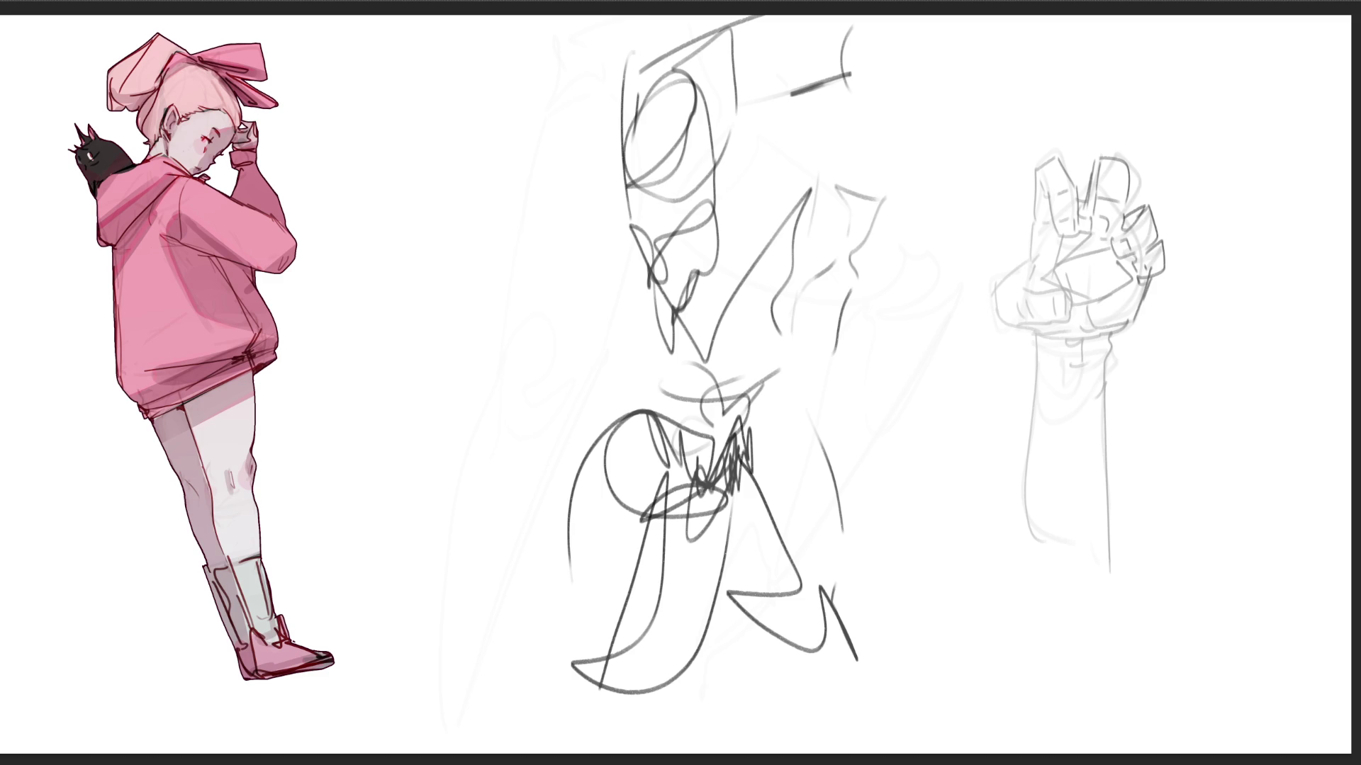
- Mirror the rough sketch, nudge it left and down, fade it, and lighten its lower part
key(m)
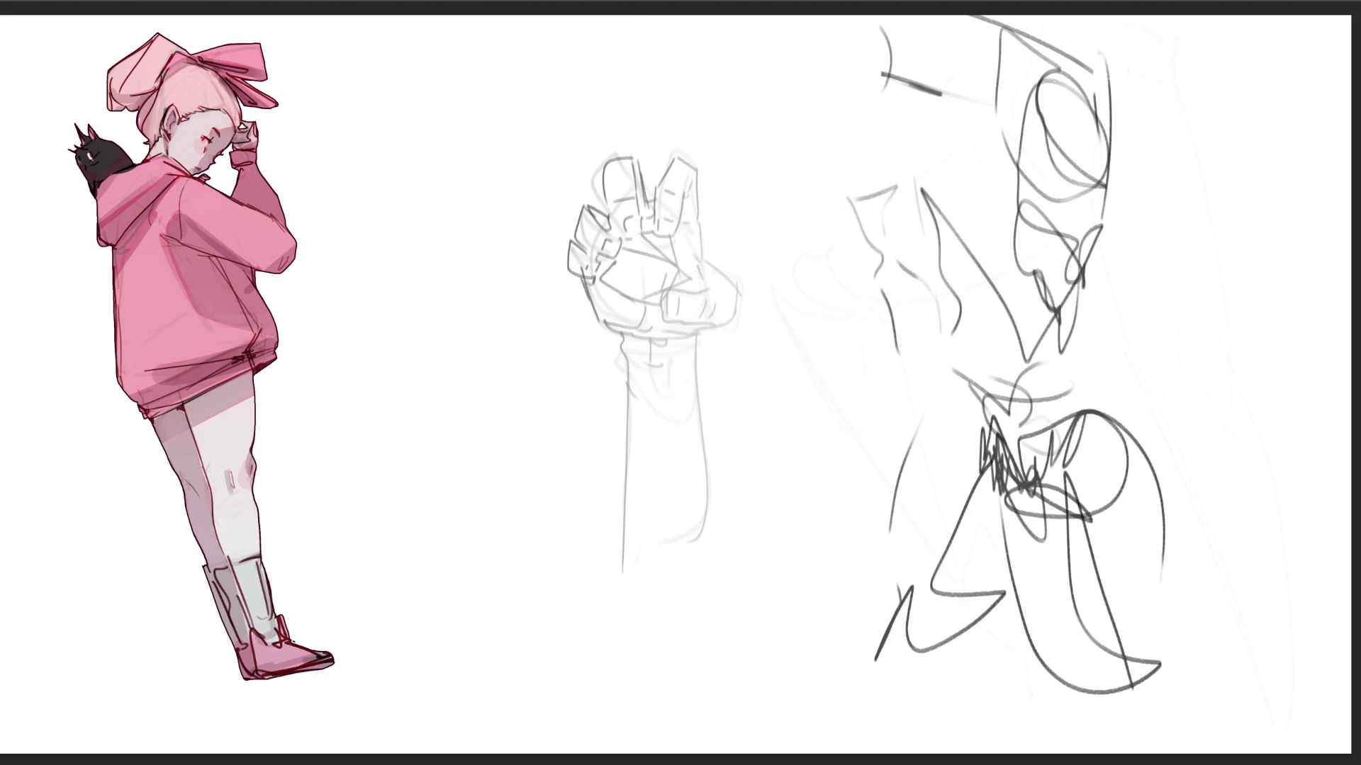
key(ctrl+t)
drag(886, 389, 823, 438)
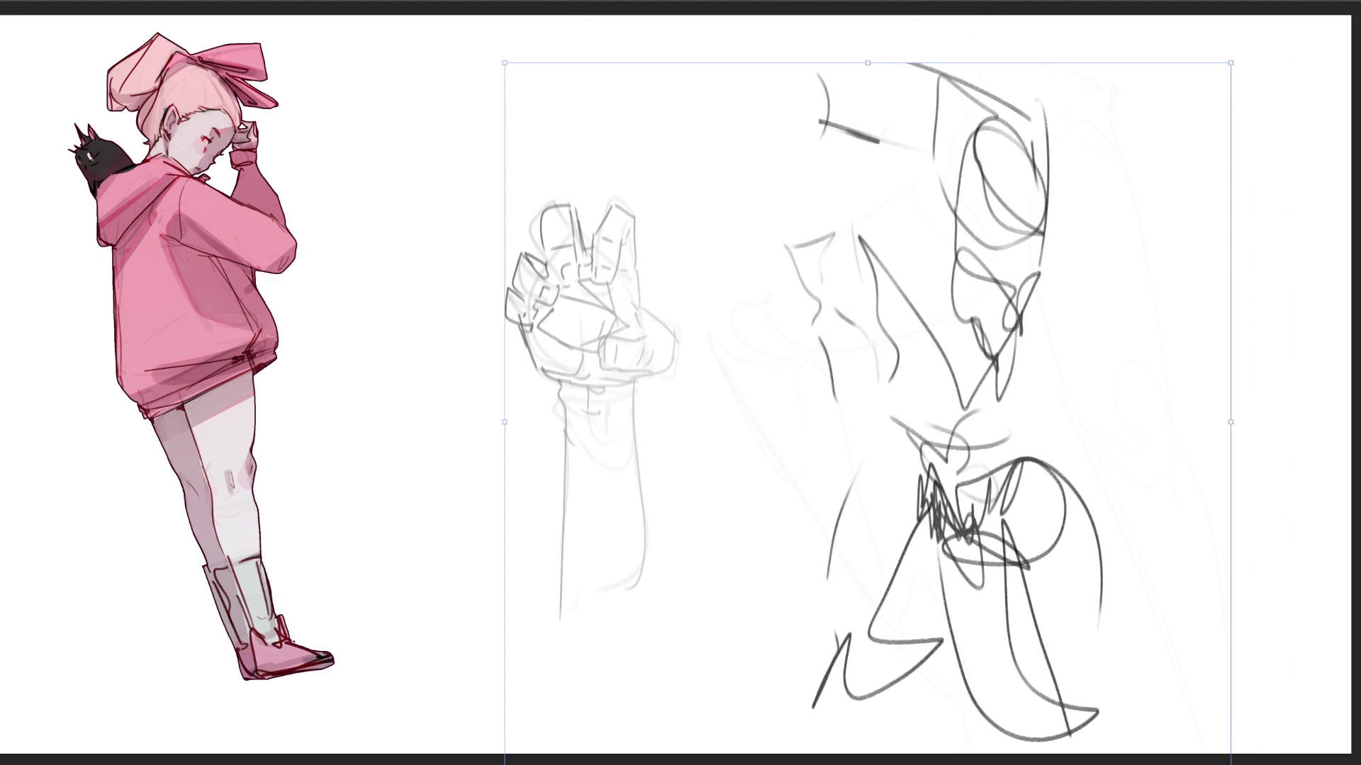
key(Return)
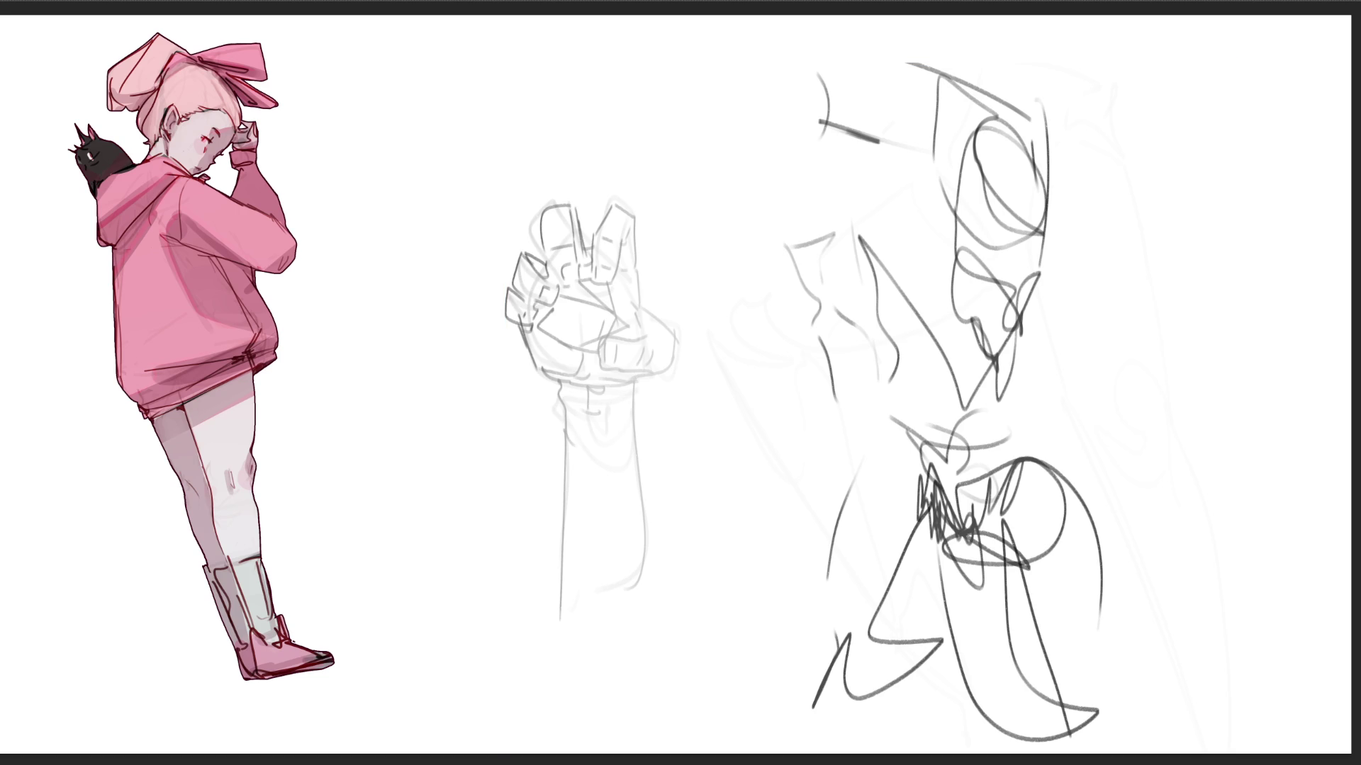
key(5)
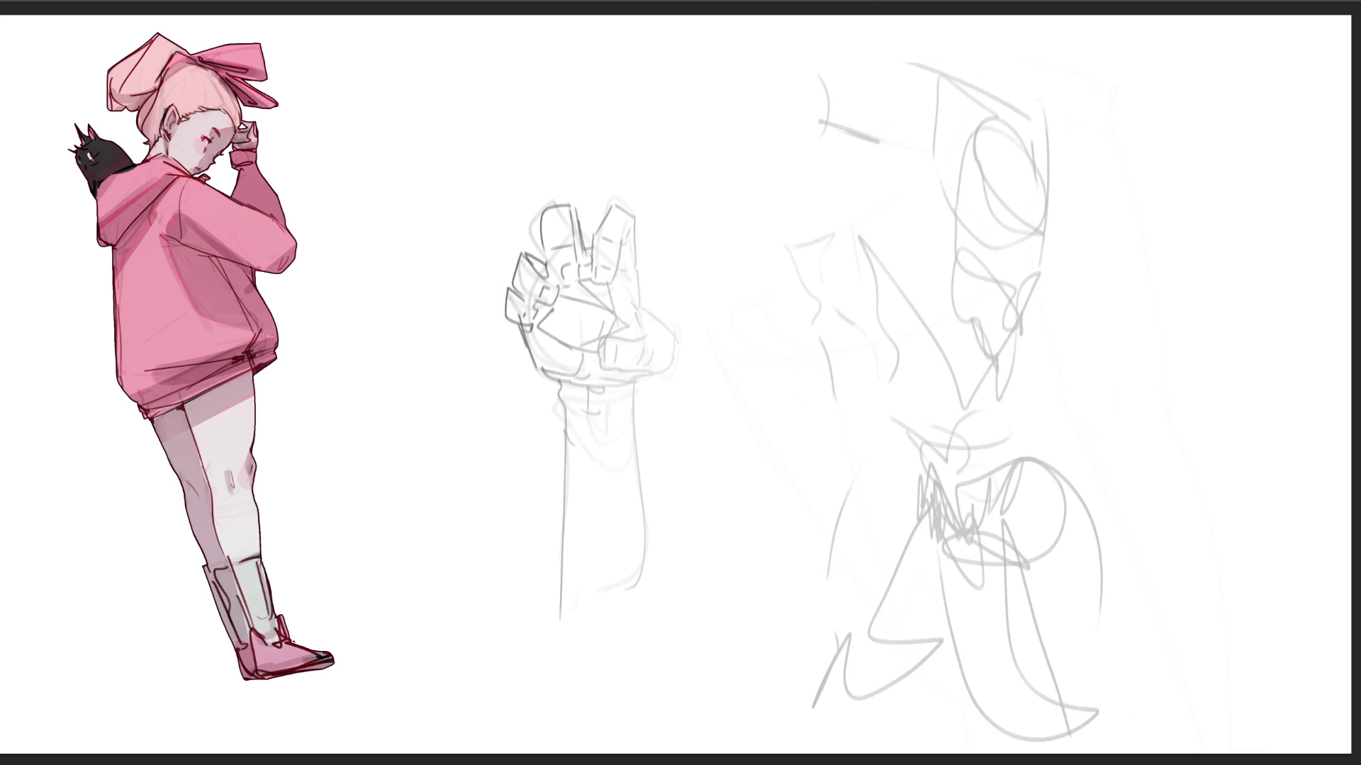
drag(993, 572, 993, 577)
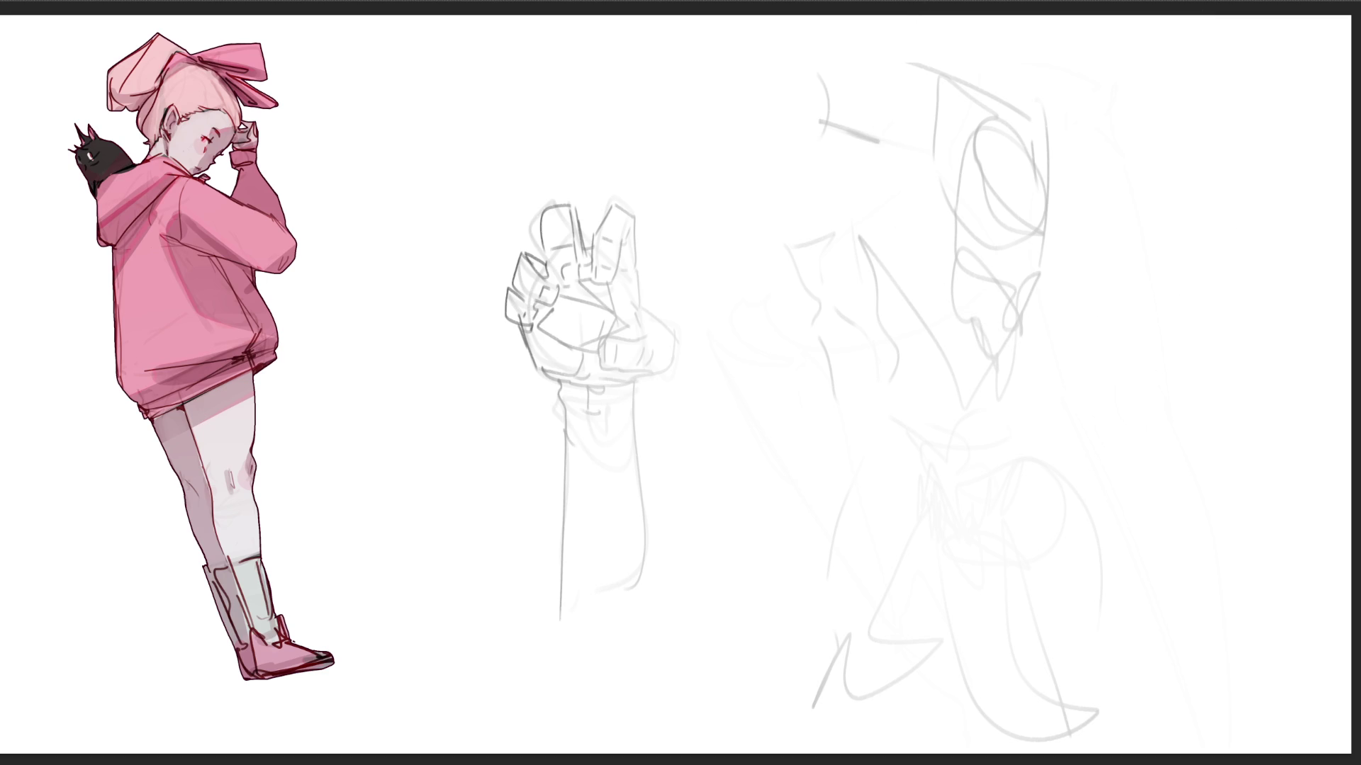
- Draw the eyes, face profile and left edge of the head, undoing stray inner curves
drag(988, 204, 996, 205)
drag(954, 171, 983, 165)
drag(951, 234, 1004, 292)
drag(970, 133, 932, 206)
drag(979, 134, 1029, 210)
mouse_move(974, 133)
mouse_down()
mouse_move(992, 216)
mouse_move(1039, 228)
mouse_up()
key(ctrl+z)
key(ctrl+z)
key(ctrl+z)
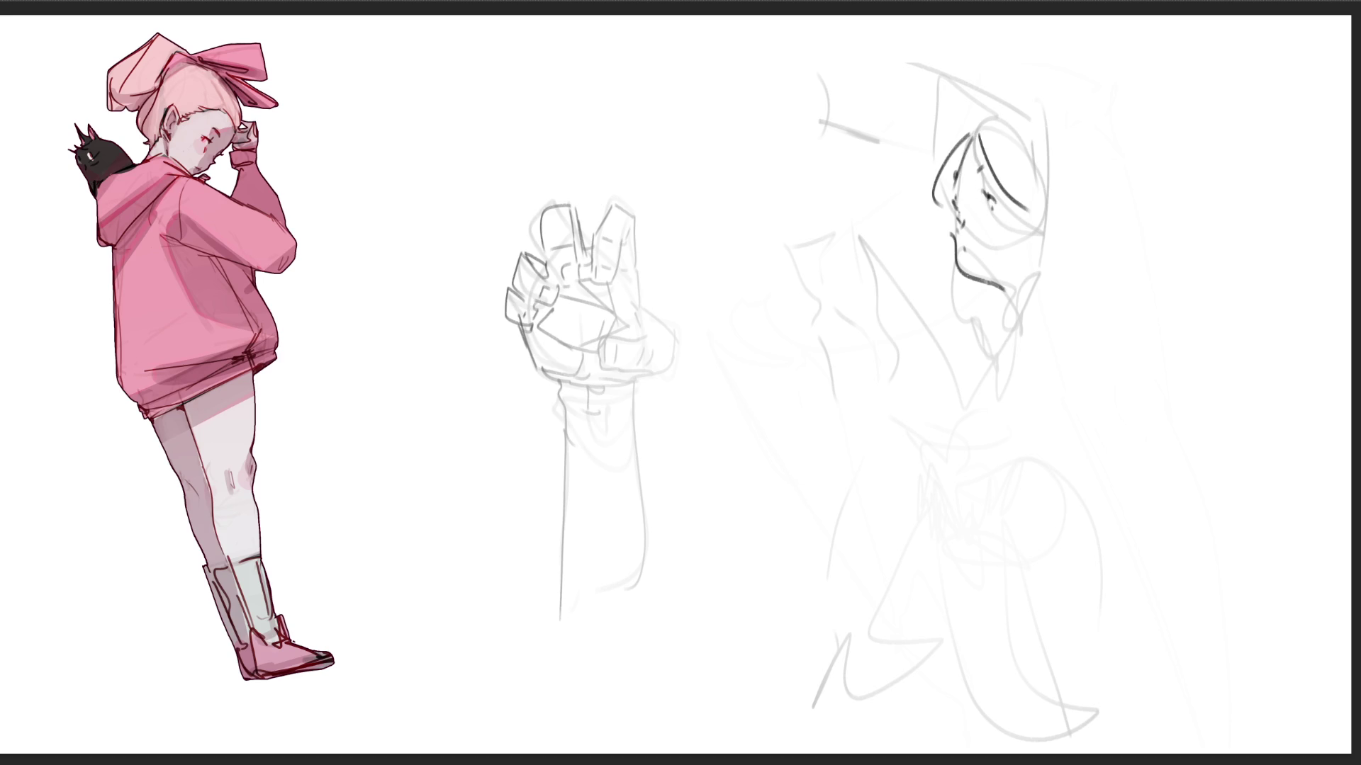
- Redraw the head outline and add the cap, jaw, curls below the ear and side squiggles
mouse_move(994, 119)
mouse_down()
mouse_move(932, 206)
mouse_move(1045, 164)
mouse_move(1049, 241)
mouse_up()
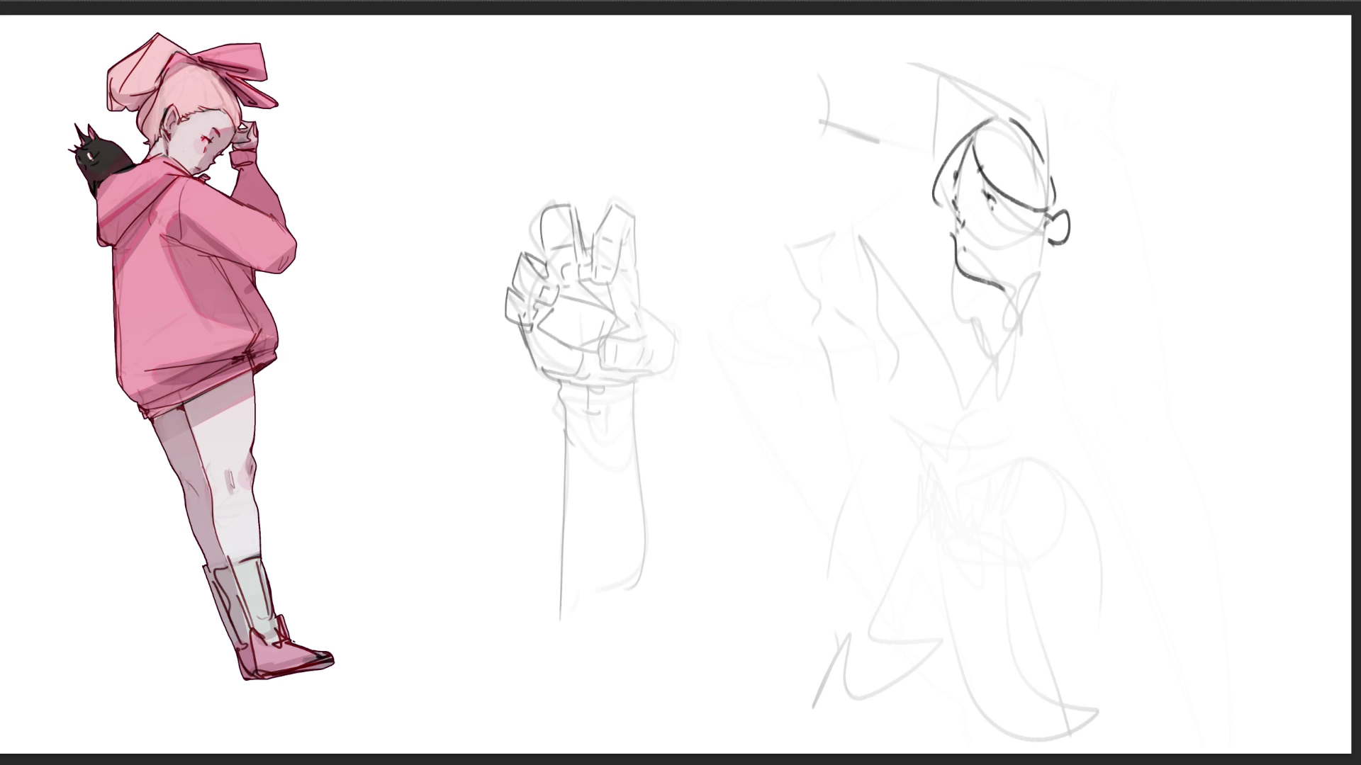
mouse_move(1016, 120)
mouse_down()
mouse_move(1042, 119)
mouse_move(1095, 219)
mouse_move(1087, 240)
mouse_up()
mouse_move(953, 265)
mouse_down()
mouse_move(937, 319)
mouse_move(1002, 310)
mouse_move(1009, 294)
mouse_up()
drag(975, 332, 982, 354)
mouse_move(1050, 238)
mouse_down()
mouse_move(1056, 283)
mouse_move(1088, 275)
mouse_up()
drag(992, 295, 1002, 320)
mouse_move(1004, 290)
mouse_down()
mouse_move(1013, 319)
mouse_move(1032, 281)
mouse_up()
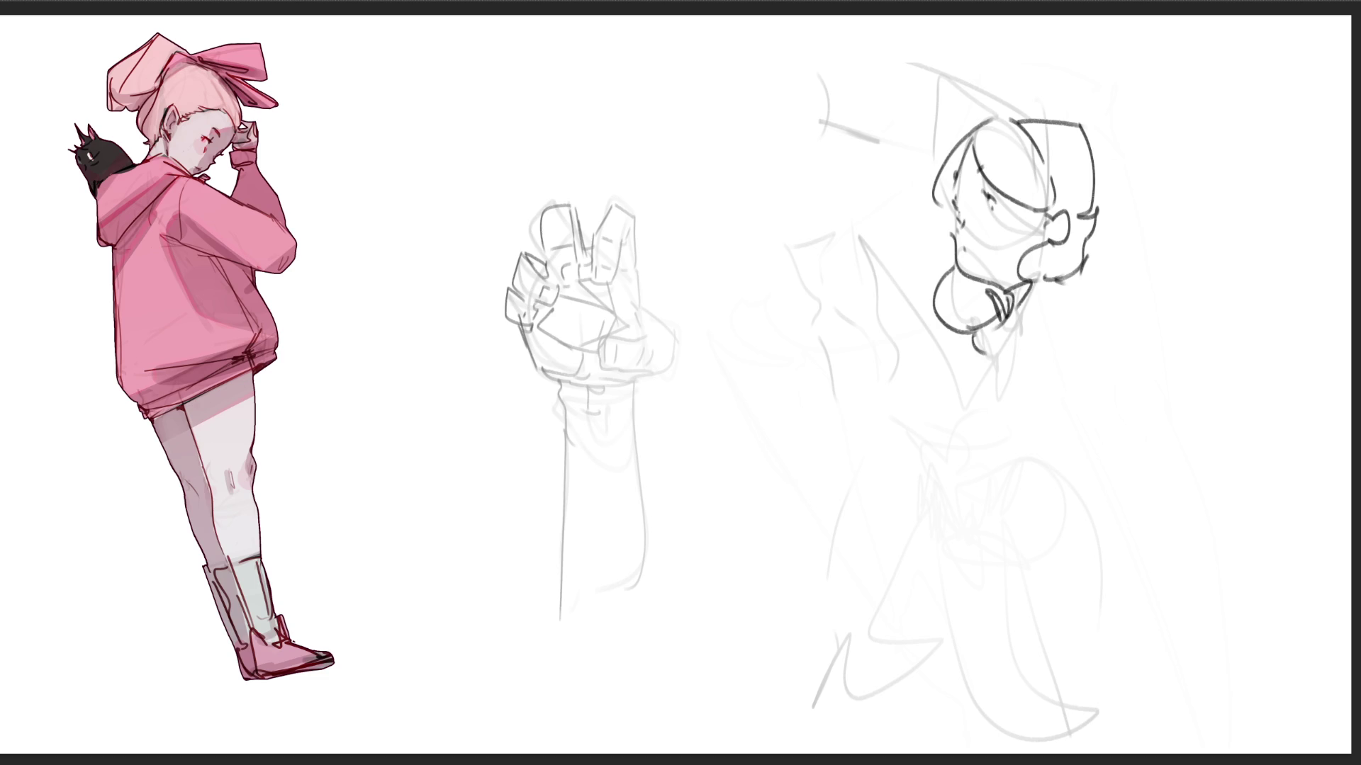
mouse_move(879, 245)
mouse_down()
mouse_move(892, 269)
mouse_move(865, 231)
mouse_move(876, 288)
mouse_move(927, 313)
mouse_move(908, 338)
mouse_move(949, 418)
mouse_up()
- Draw the forearm, elbow, back curve and fingertips of the raised hand
drag(927, 316, 989, 419)
drag(1021, 324, 972, 382)
drag(1063, 286, 1072, 358)
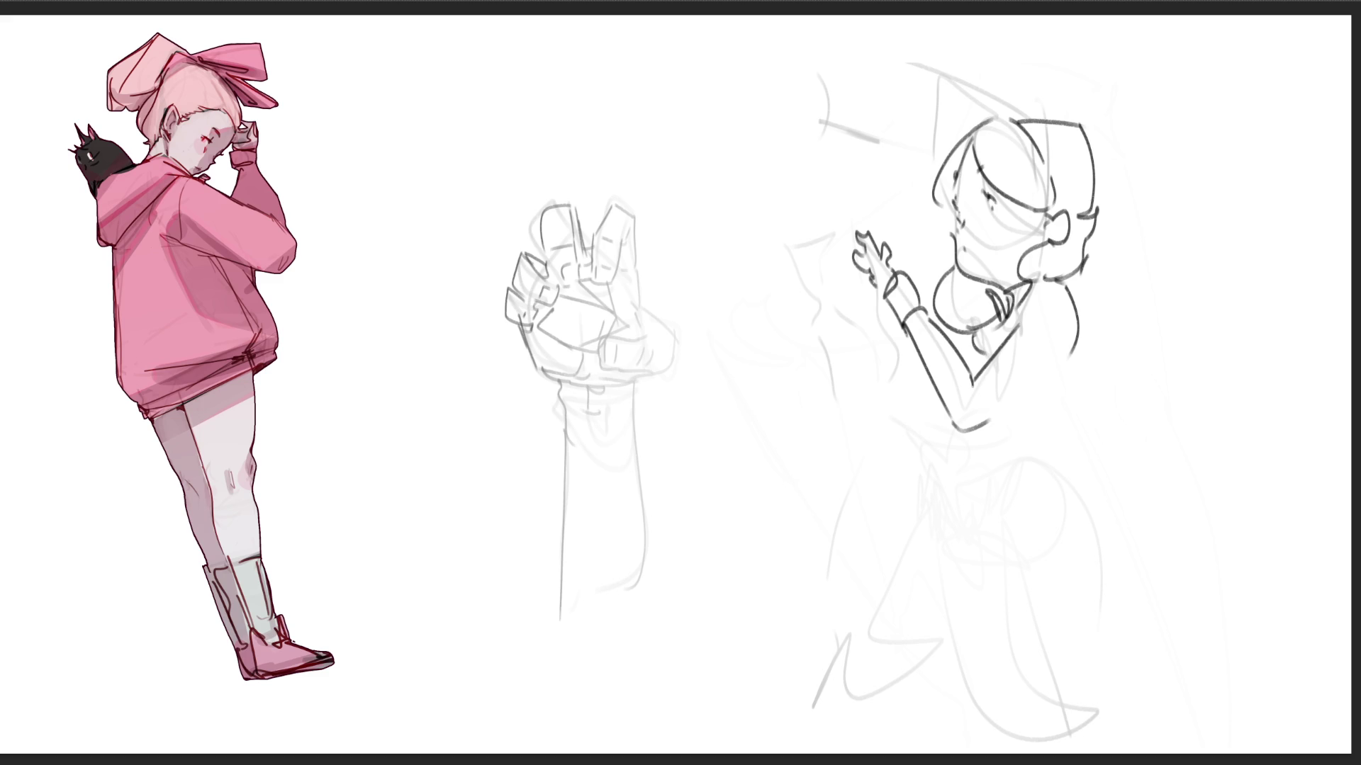
mouse_move(860, 226)
mouse_down()
mouse_move(873, 234)
mouse_move(812, 236)
mouse_up()
drag(813, 248, 840, 309)
- Add the second forearm with a shorter wrist curl and the body's right side curve
mouse_move(820, 312)
mouse_down()
mouse_move(843, 336)
mouse_move(858, 296)
mouse_move(856, 342)
mouse_move(873, 337)
mouse_move(904, 398)
mouse_up()
key(ctrl+z)
key(ctrl+z)
key(ctrl+z)
drag(878, 328, 905, 354)
mouse_move(901, 407)
mouse_down()
mouse_move(930, 419)
mouse_move(915, 412)
mouse_up()
key(ctrl+z)
mouse_move(909, 355)
mouse_down()
mouse_move(999, 335)
mouse_move(1014, 408)
mouse_up()
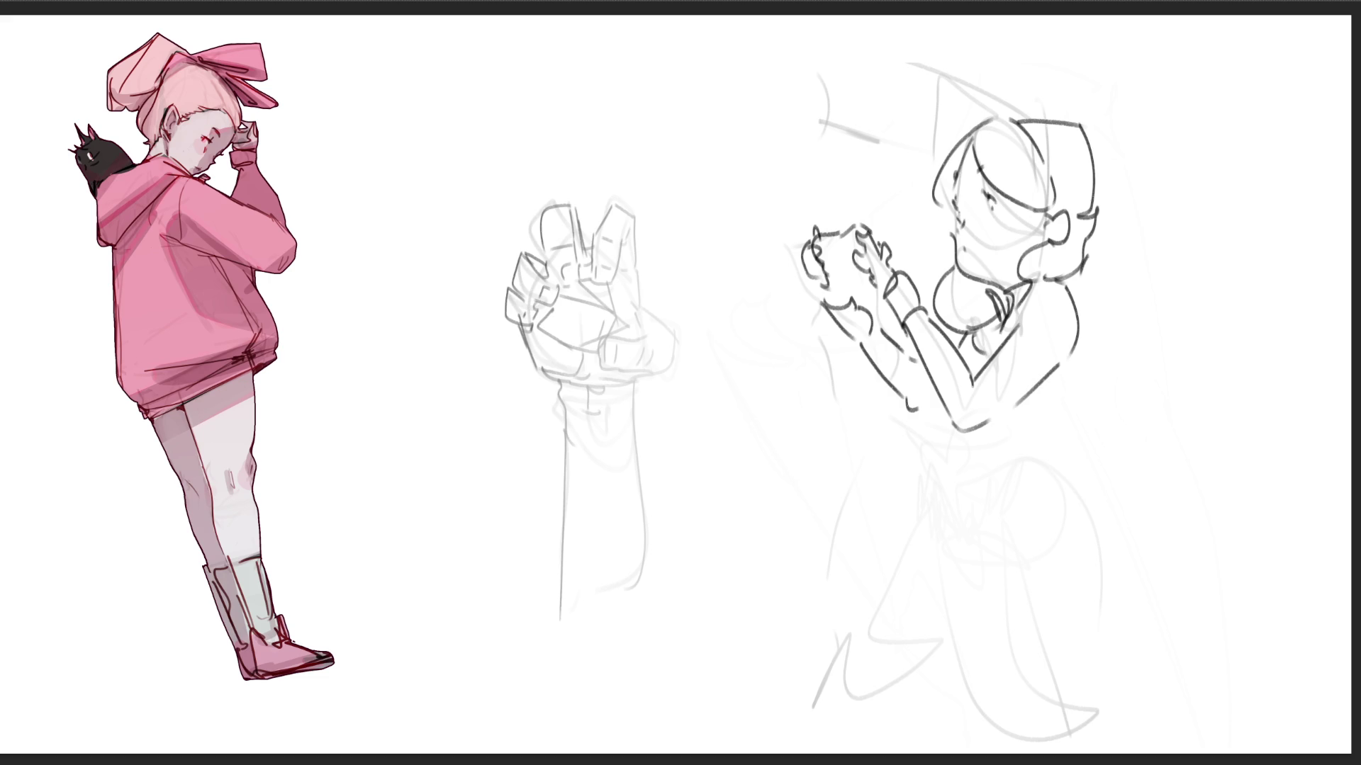
drag(1080, 324, 1027, 465)
- Ink the hip and waist curve, redoing the waist stroke until it curves properly
drag(1025, 470, 1031, 483)
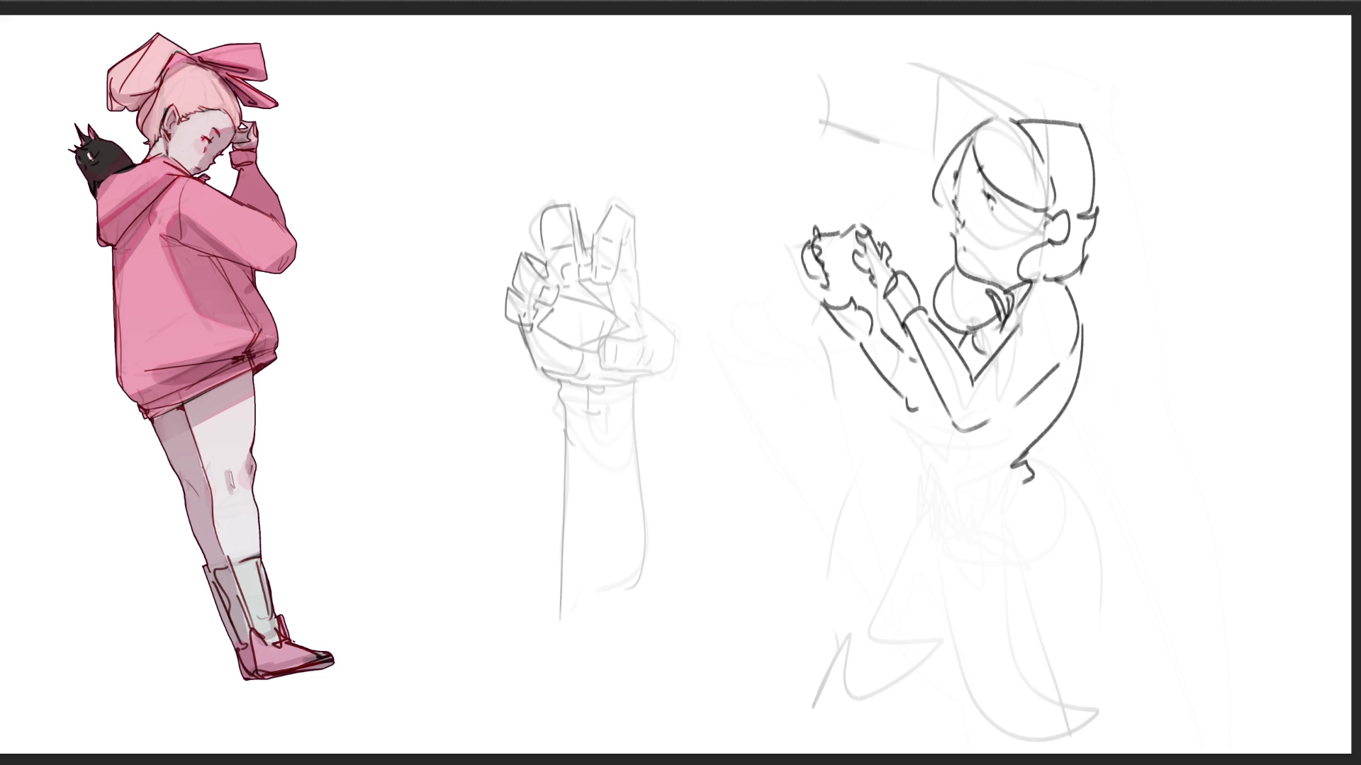
drag(922, 374, 908, 461)
mouse_move(925, 401)
mouse_down()
mouse_move(875, 440)
mouse_move(921, 433)
mouse_up()
key(ctrl+z)
key(ctrl+z)
key(ctrl+z)
drag(926, 374, 913, 434)
key(ctrl+z)
mouse_move(926, 374)
mouse_down()
mouse_move(919, 432)
mouse_move(943, 421)
mouse_move(950, 453)
mouse_move(943, 525)
mouse_up()
- Ink the legs, long hip curve, knees and heart-shaped tail
drag(934, 477, 973, 626)
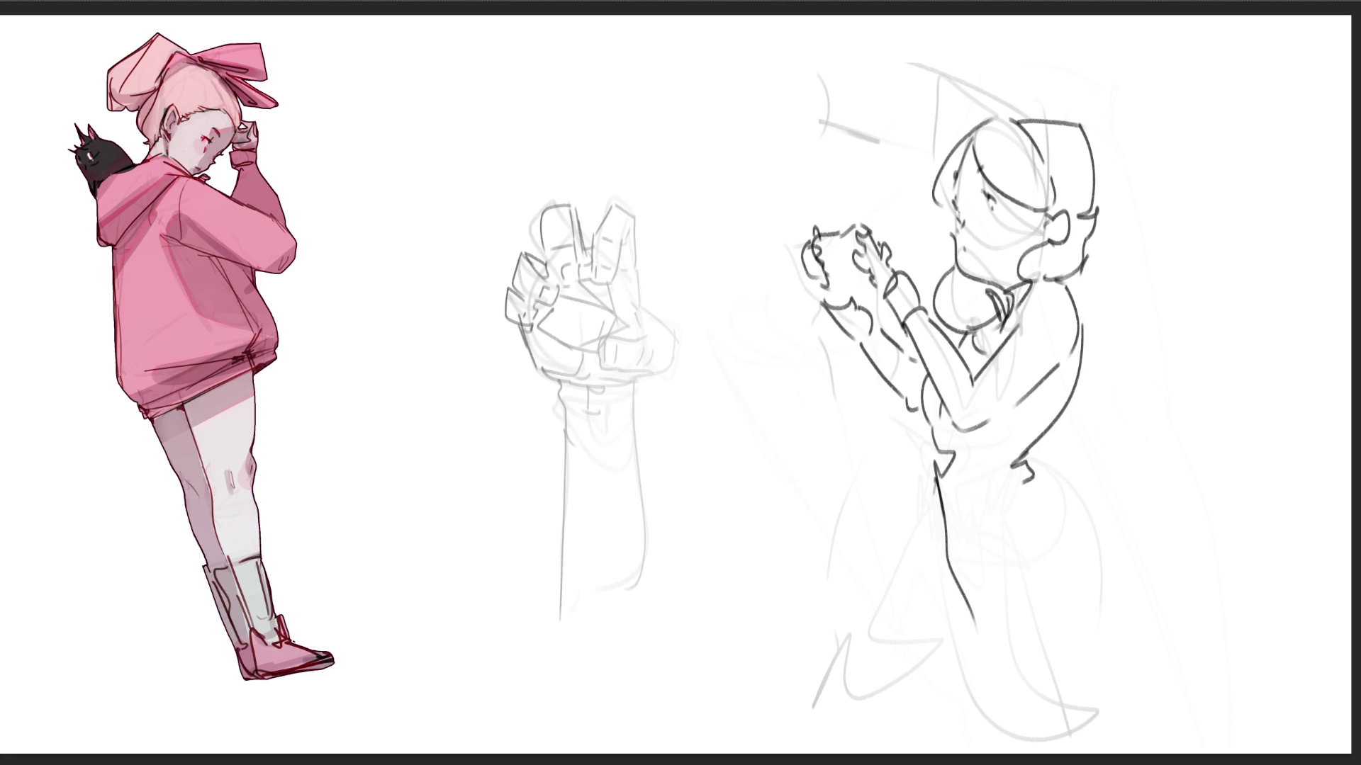
mouse_move(1046, 477)
mouse_down()
mouse_move(985, 601)
mouse_move(1070, 487)
mouse_move(1106, 668)
mouse_up()
drag(982, 617, 1016, 749)
drag(1105, 671, 1088, 727)
mouse_move(1042, 463)
mouse_down()
mouse_move(1099, 420)
mouse_move(1141, 504)
mouse_move(1045, 482)
mouse_up()
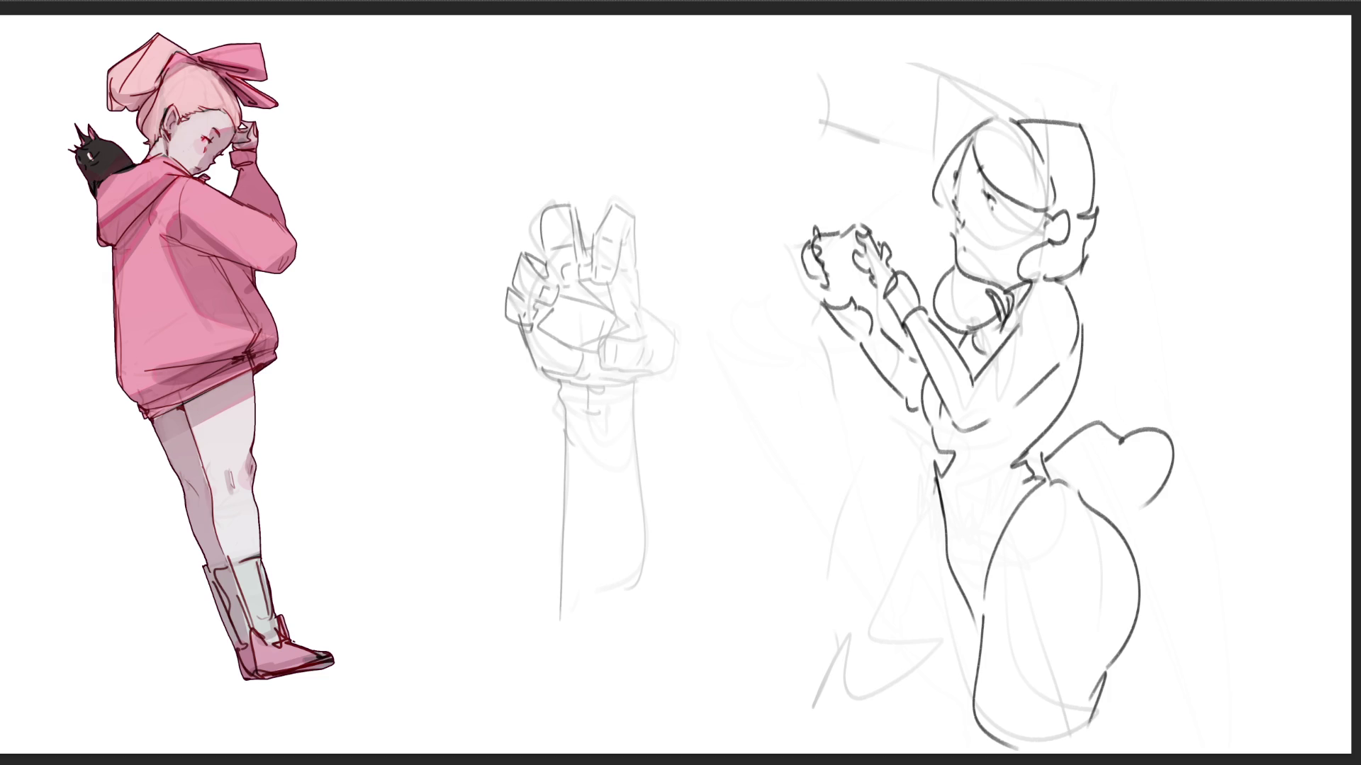
mouse_move(926, 489)
mouse_down()
mouse_move(859, 733)
mouse_move(940, 684)
mouse_up()
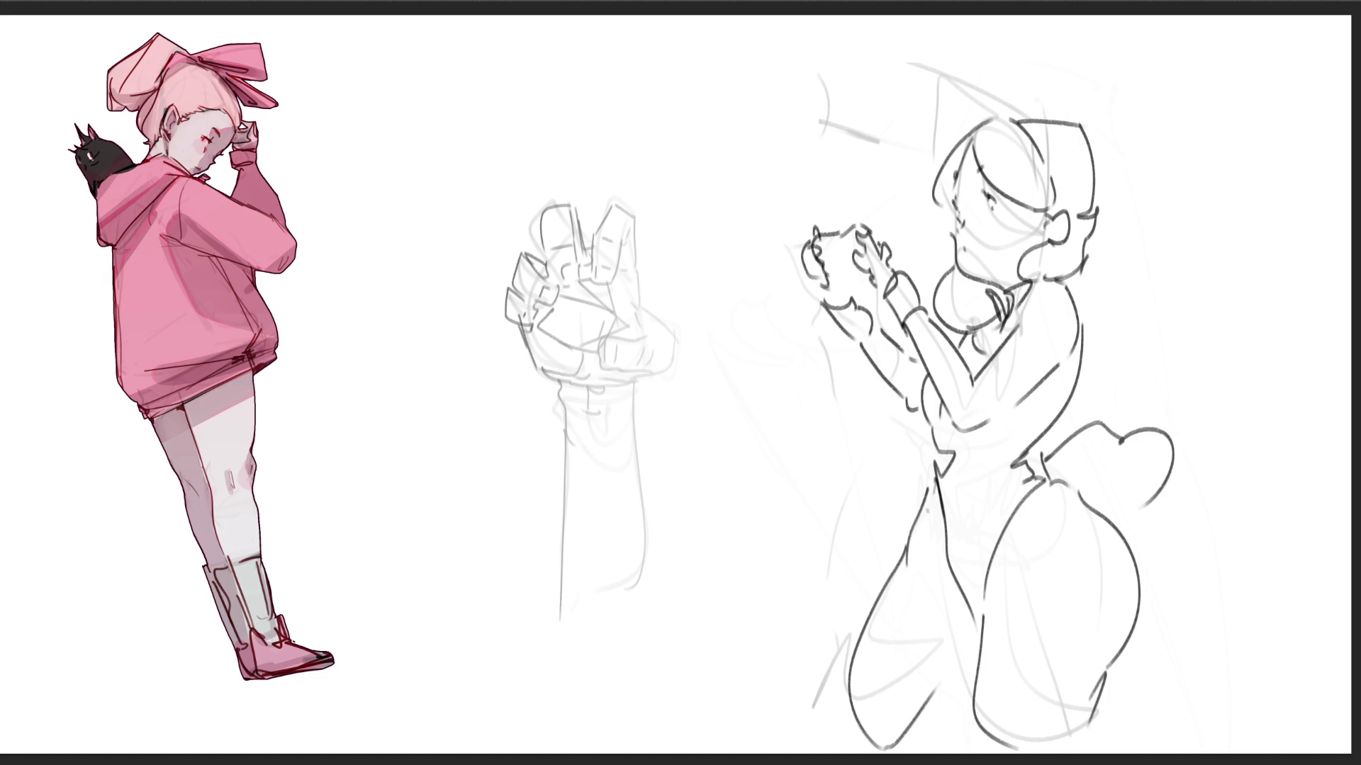
drag(836, 693, 864, 734)
- Draw a looped bunny ear above the head
drag(842, 36, 1014, 110)
key(ctrl+z)
mouse_move(843, 37)
mouse_down()
mouse_move(999, 86)
mouse_move(1029, 115)
mouse_move(912, 83)
mouse_move(825, 127)
mouse_move(993, 115)
mouse_up()
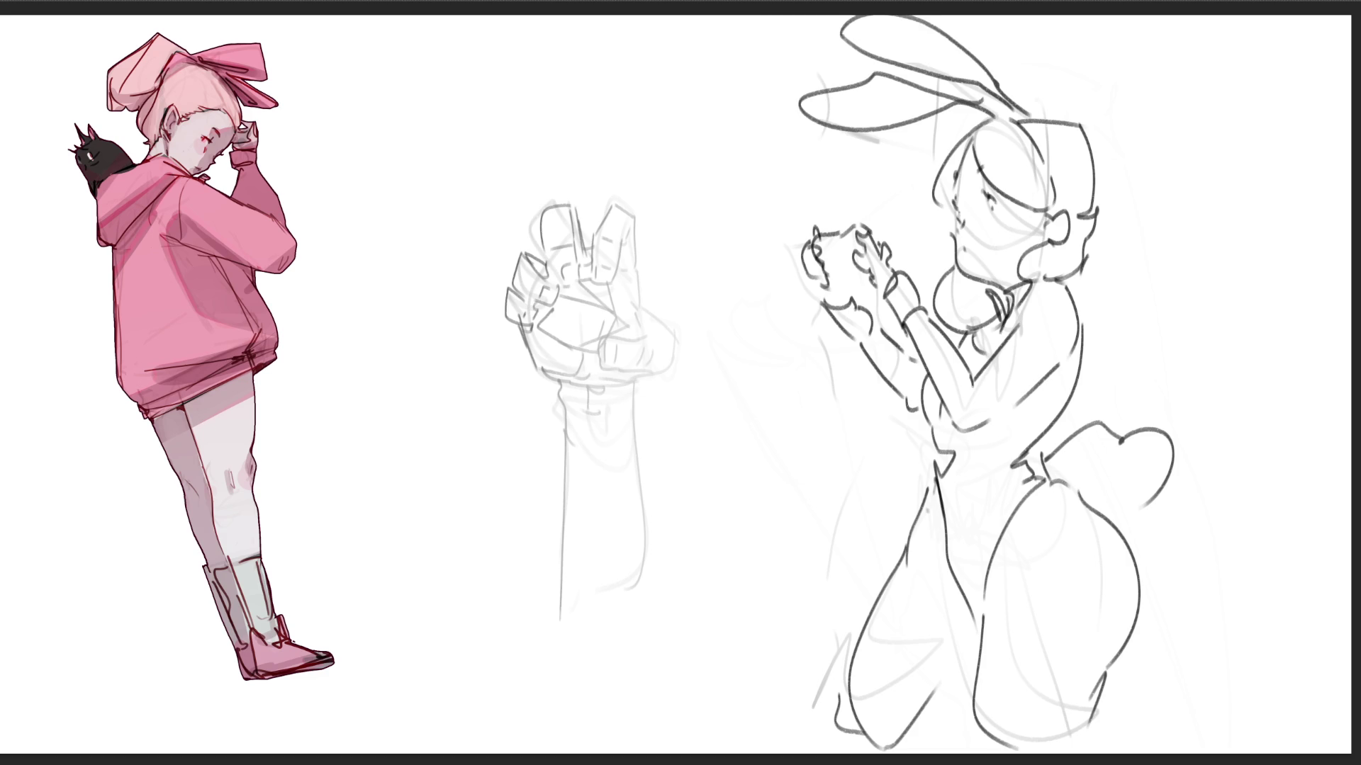
- Remove a stray hip stroke, erase faint lines around the head and cheek, and add the ear tip
mouse_move(1042, 441)
mouse_down()
mouse_move(1037, 471)
mouse_move(1011, 446)
mouse_move(1048, 412)
mouse_move(1036, 436)
mouse_up()
key(ctrl+z)
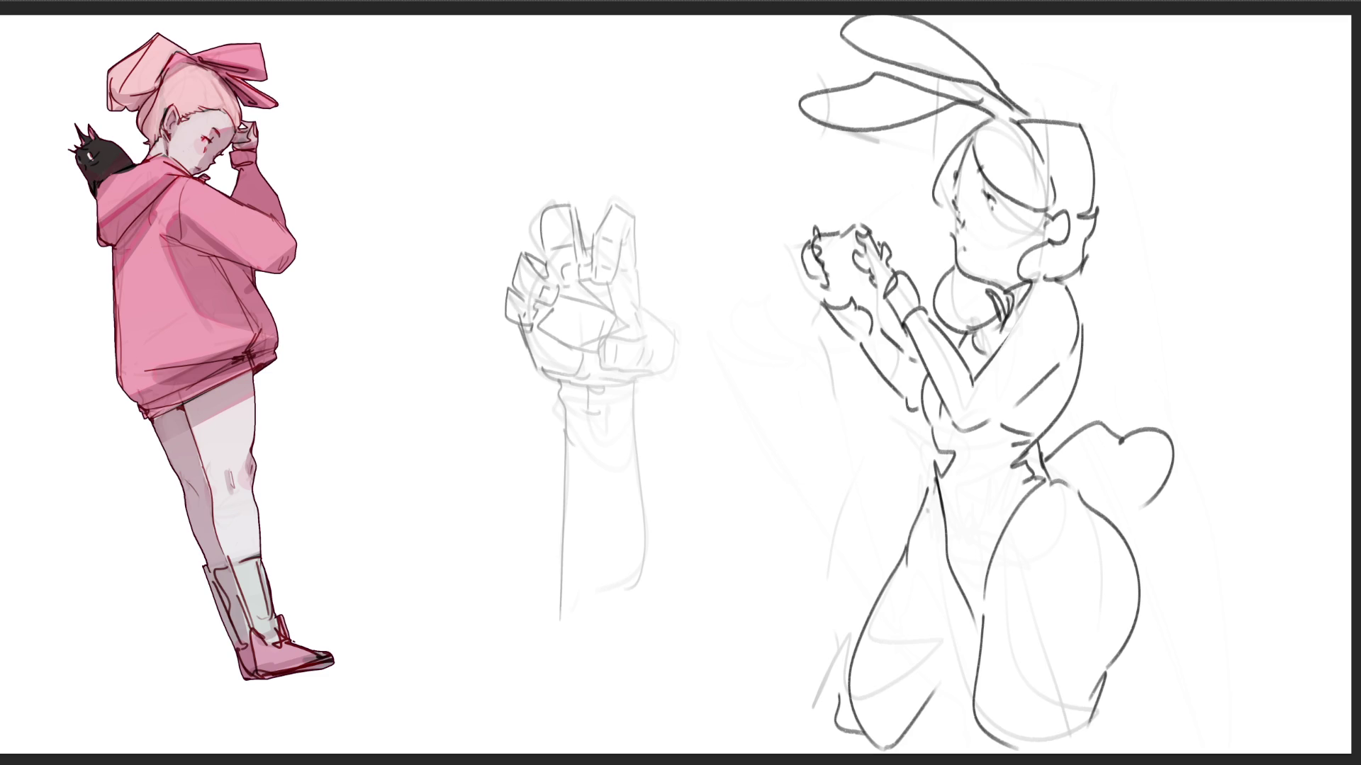
drag(1005, 134, 1055, 205)
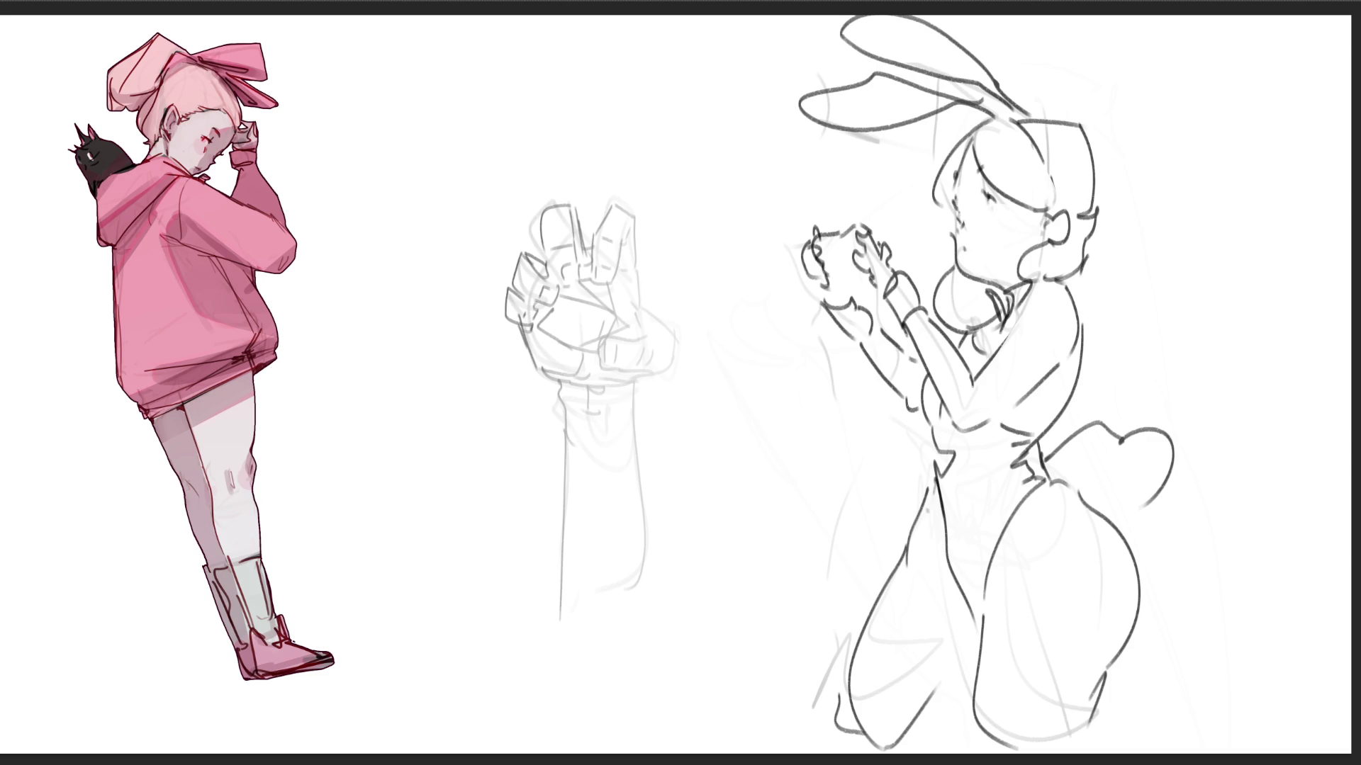
drag(953, 211, 963, 223)
drag(1048, 222, 1056, 236)
mouse_move(1056, 216)
mouse_down()
mouse_move(1060, 232)
mouse_move(1048, 224)
mouse_up()
- Add details beside the ear, then lasso-select the hair from bangs over the top to ponytail and chin
drag(1038, 219, 1090, 320)
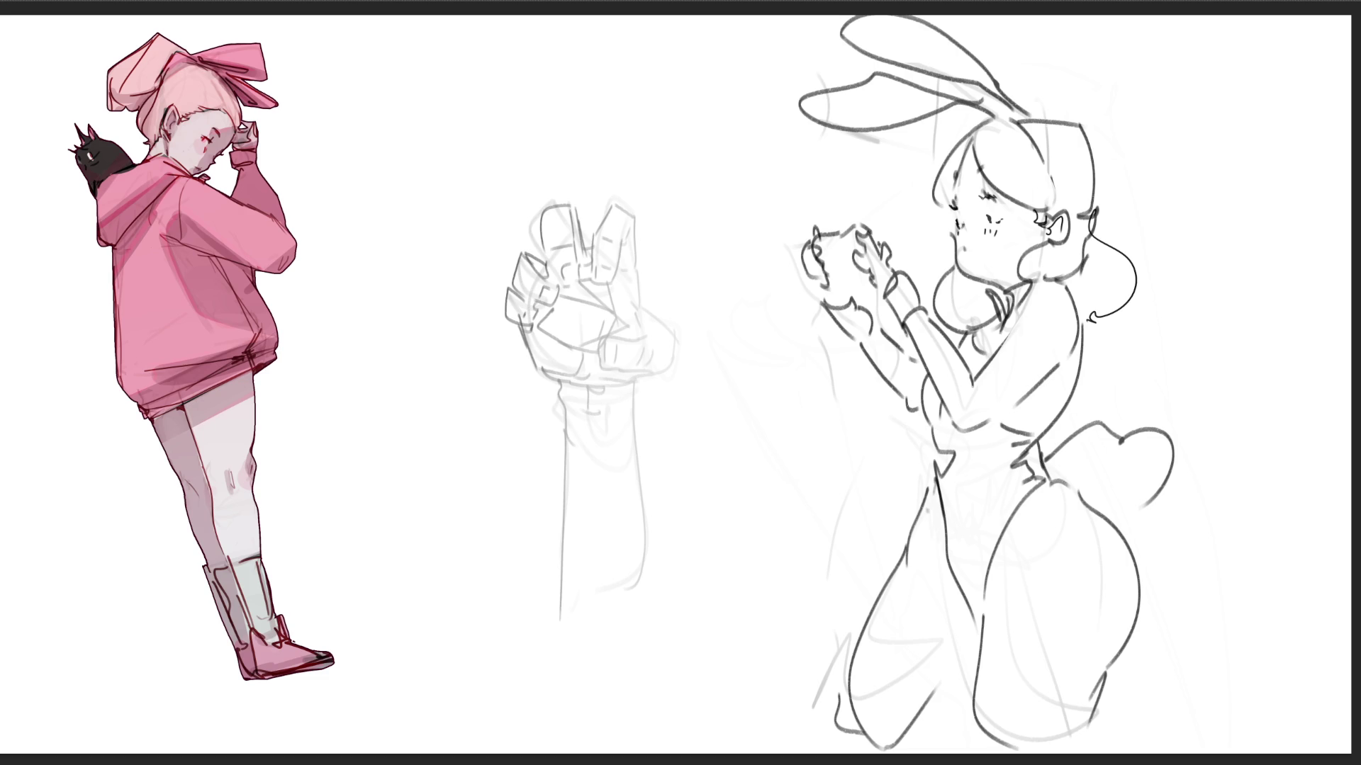
mouse_move(989, 115)
mouse_down()
mouse_move(925, 153)
mouse_move(978, 128)
mouse_up()
mouse_move(949, 213)
mouse_down()
mouse_move(1042, 209)
mouse_move(992, 114)
mouse_up()
mouse_move(1095, 213)
mouse_down()
mouse_move(1088, 142)
mouse_move(1074, 125)
mouse_move(1014, 117)
mouse_up()
mouse_move(1049, 243)
mouse_down()
mouse_move(1023, 283)
mouse_move(1072, 291)
mouse_move(1105, 329)
mouse_move(1133, 291)
mouse_move(1093, 174)
mouse_up()
mouse_move(934, 306)
mouse_down()
mouse_move(988, 314)
mouse_move(990, 287)
mouse_up()
- Fill the hair selection dark grey and paint the bow tie and V-shaped leotard dark
key(alt+BackSpace)
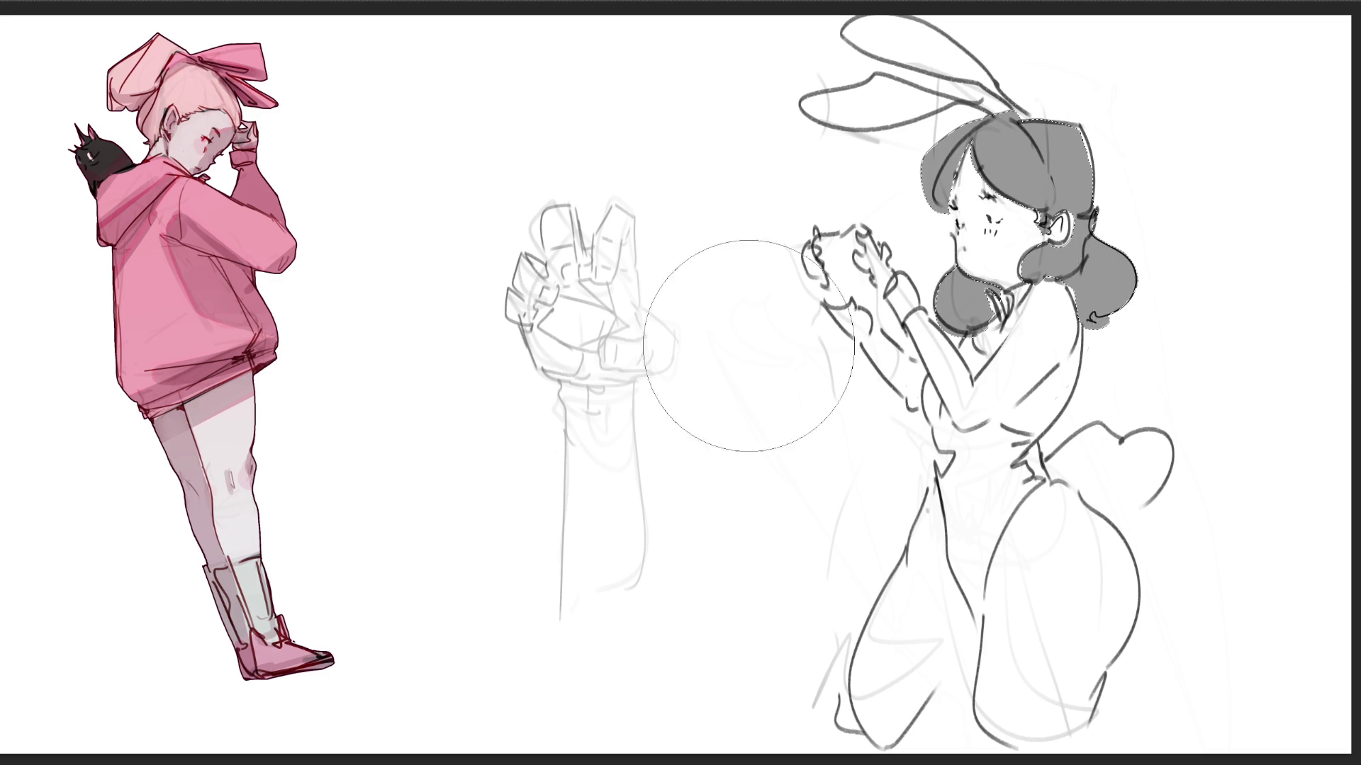
key(alt+BackSpace)
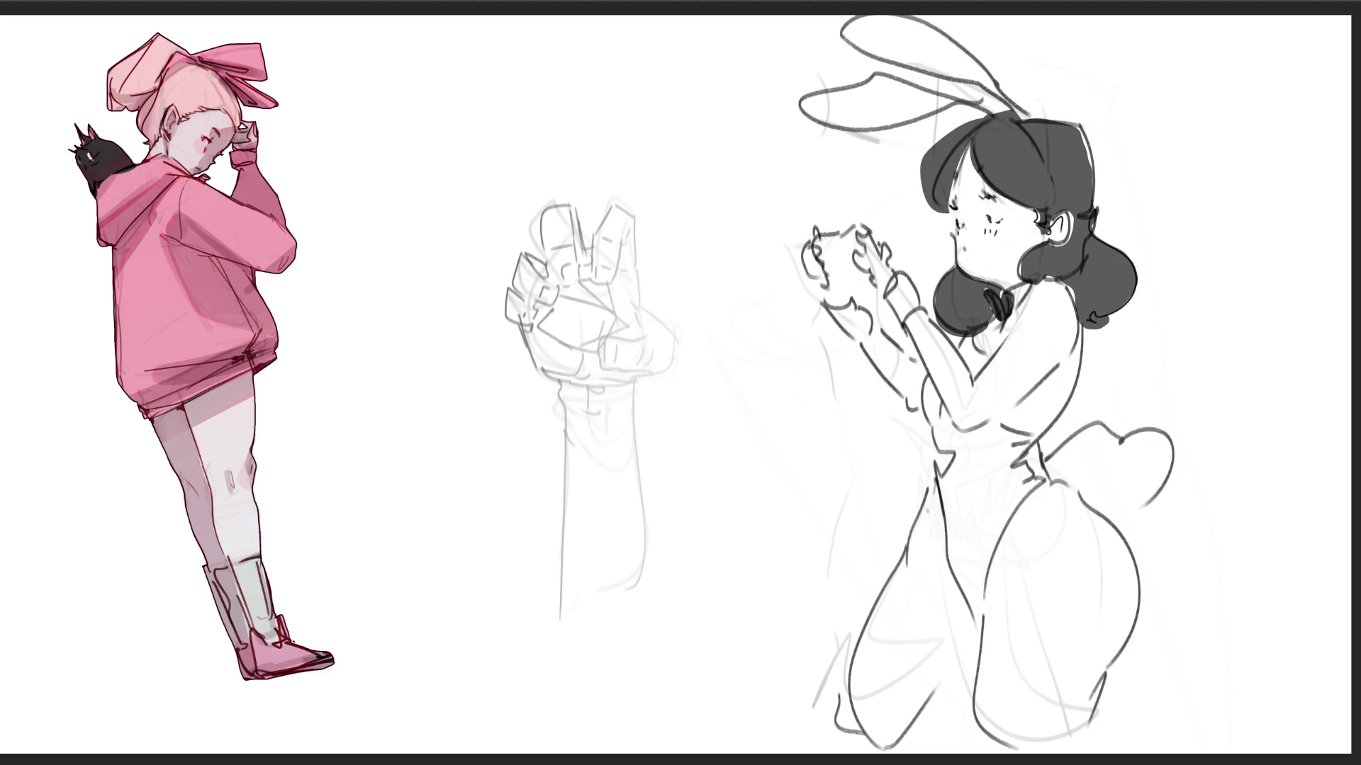
drag(934, 382, 972, 601)
mouse_move(943, 474)
mouse_down()
mouse_move(971, 571)
mouse_move(1040, 459)
mouse_move(960, 429)
mouse_move(970, 553)
mouse_move(991, 442)
mouse_up()
mouse_move(985, 532)
mouse_down()
mouse_move(978, 425)
mouse_move(1007, 521)
mouse_move(1026, 453)
mouse_up()
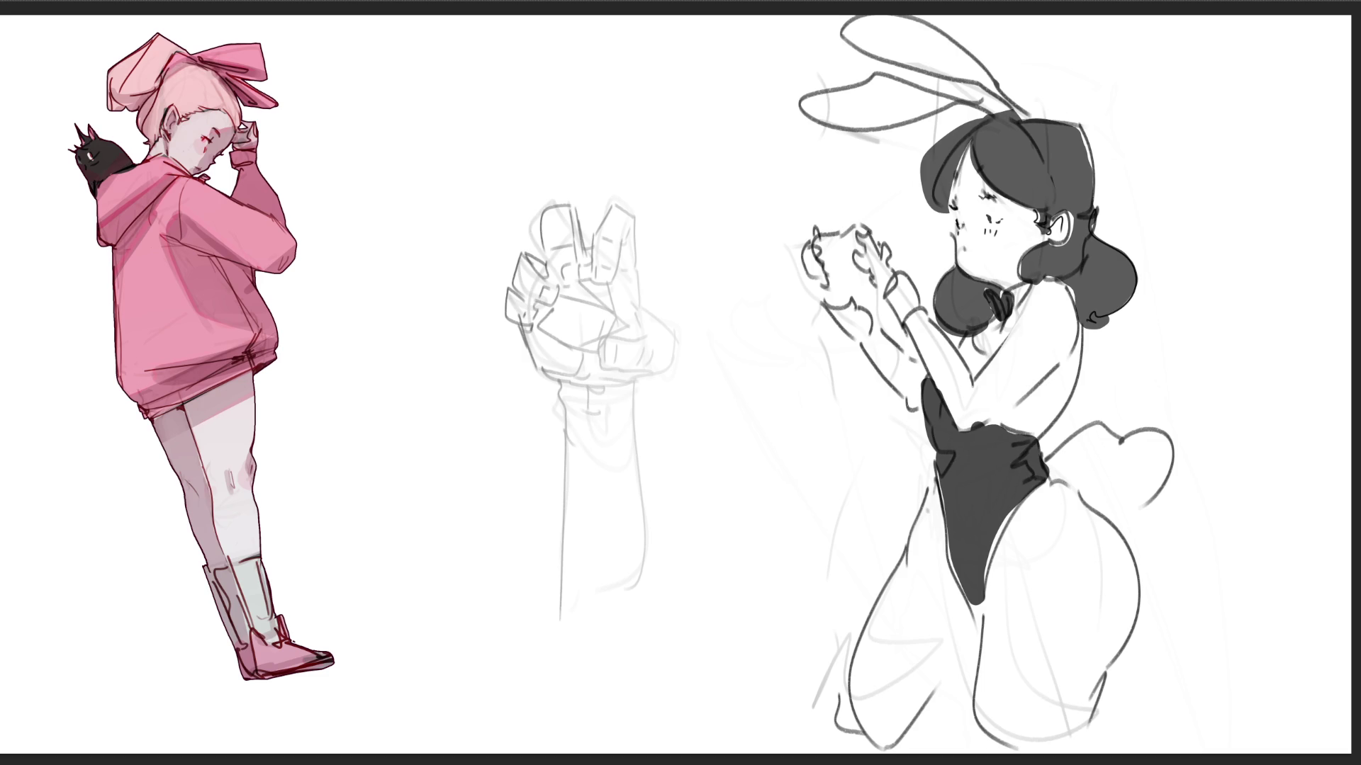
- Shade the legs, chest and side in light grey, then lasso-select both bunny ears
mouse_move(1042, 496)
mouse_down()
mouse_move(1007, 623)
mouse_move(1049, 738)
mouse_move(1102, 538)
mouse_move(1070, 737)
mouse_up()
mouse_move(932, 496)
mouse_down()
mouse_move(861, 723)
mouse_move(935, 524)
mouse_move(953, 617)
mouse_move(893, 737)
mouse_move(900, 596)
mouse_move(843, 720)
mouse_up()
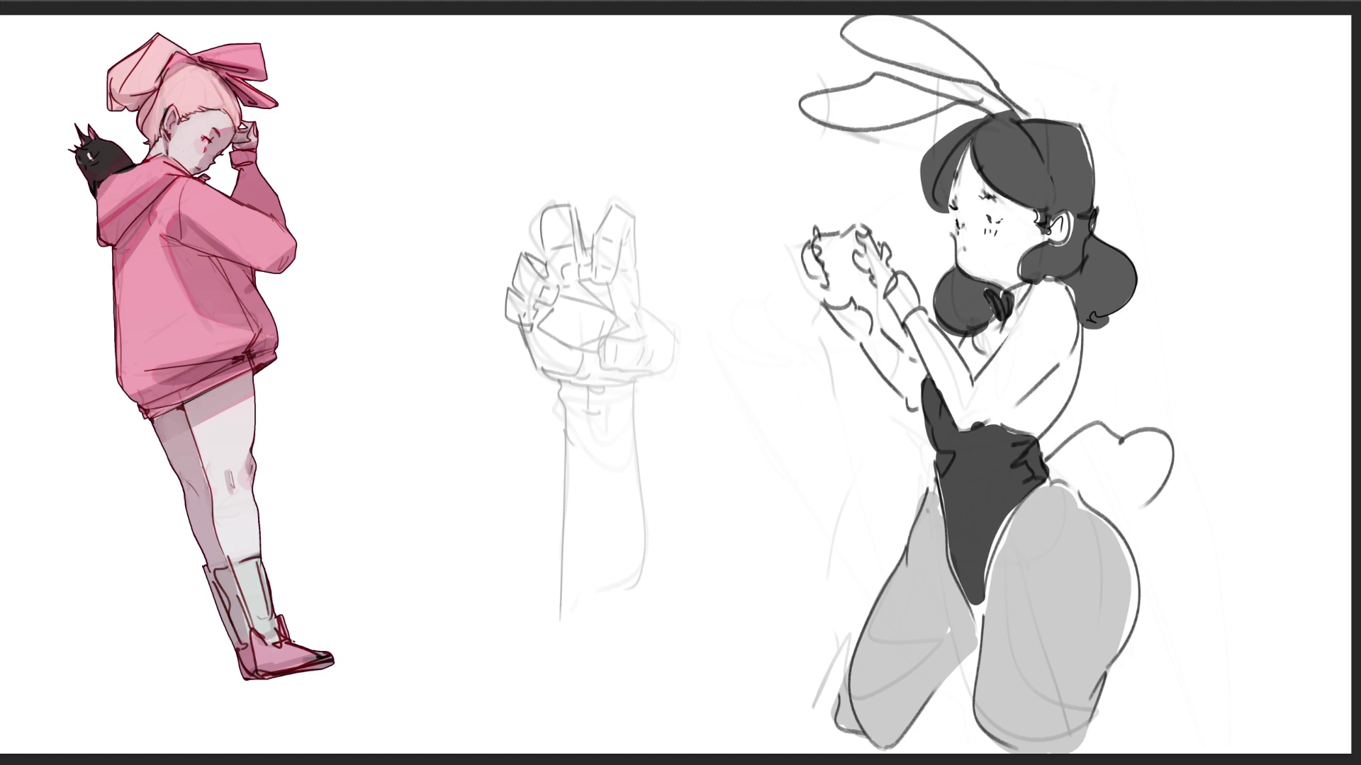
drag(953, 355, 1013, 333)
mouse_move(1052, 387)
mouse_down()
mouse_move(1013, 421)
mouse_move(1063, 368)
mouse_up()
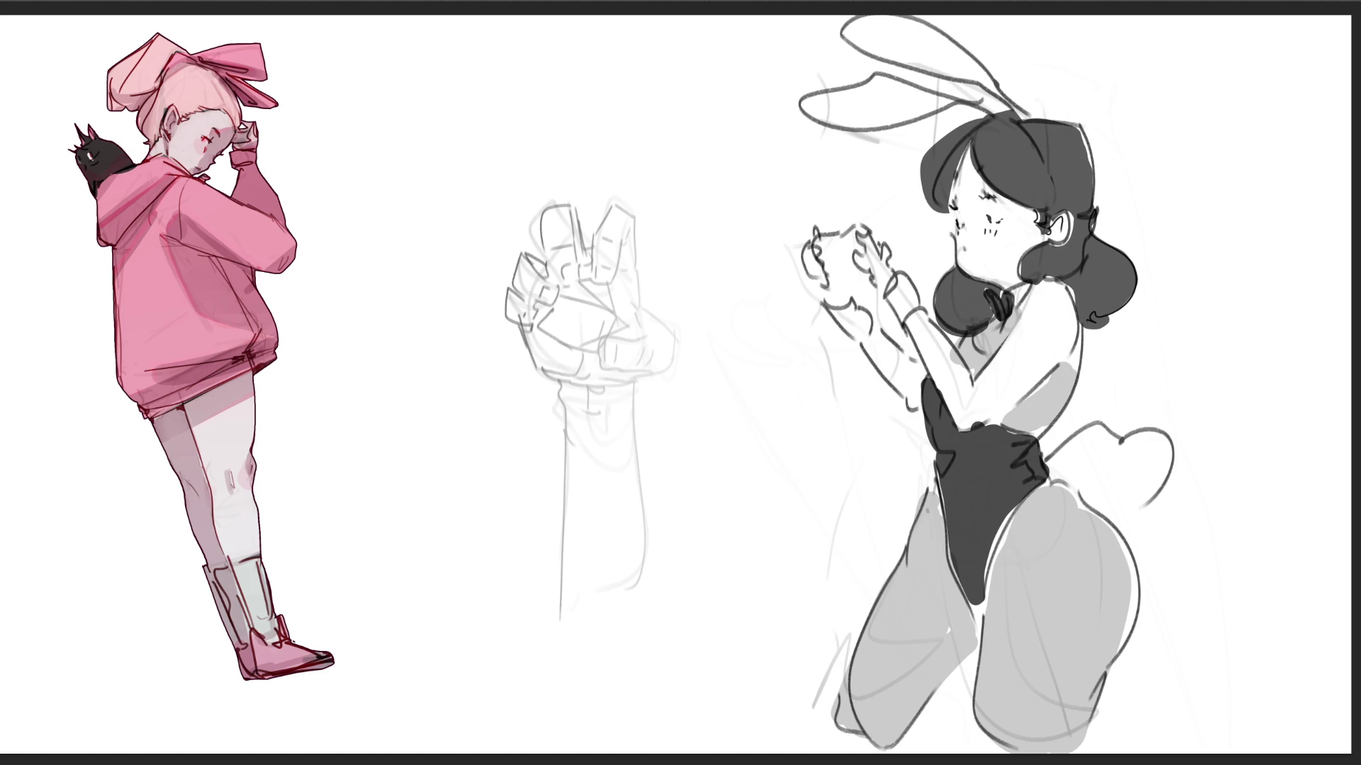
mouse_move(947, 95)
mouse_down()
mouse_move(815, 99)
mouse_move(922, 83)
mouse_move(858, 126)
mouse_up()
mouse_move(850, 29)
mouse_down()
mouse_move(900, 50)
mouse_move(872, 24)
mouse_move(1028, 113)
mouse_up()
- Fill the ears dark grey, deselect, and shade the legs, tail and hands grey, dropping the blush
drag(1038, 106, 1134, 64)
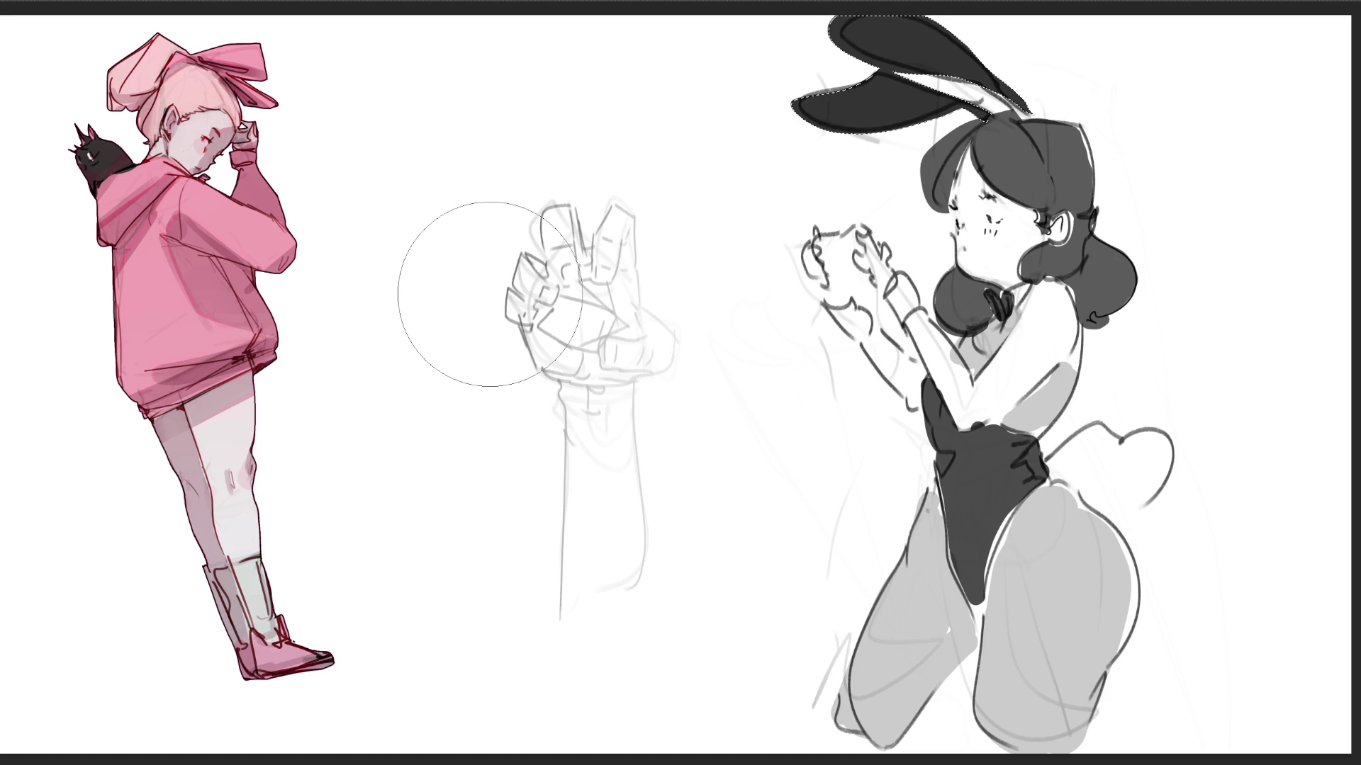
key(ctrl+d)
mouse_move(847, 748)
mouse_down()
mouse_move(936, 648)
mouse_move(957, 567)
mouse_move(1010, 517)
mouse_move(993, 623)
mouse_move(1035, 638)
mouse_move(1063, 695)
mouse_up()
drag(992, 659, 1063, 745)
drag(1007, 624, 1077, 610)
mouse_move(1006, 545)
mouse_down()
mouse_move(1105, 482)
mouse_move(1035, 461)
mouse_move(1042, 397)
mouse_move(964, 425)
mouse_move(808, 263)
mouse_up()
mouse_move(812, 340)
mouse_down()
mouse_move(840, 248)
mouse_move(876, 290)
mouse_up()
drag(950, 206, 1065, 240)
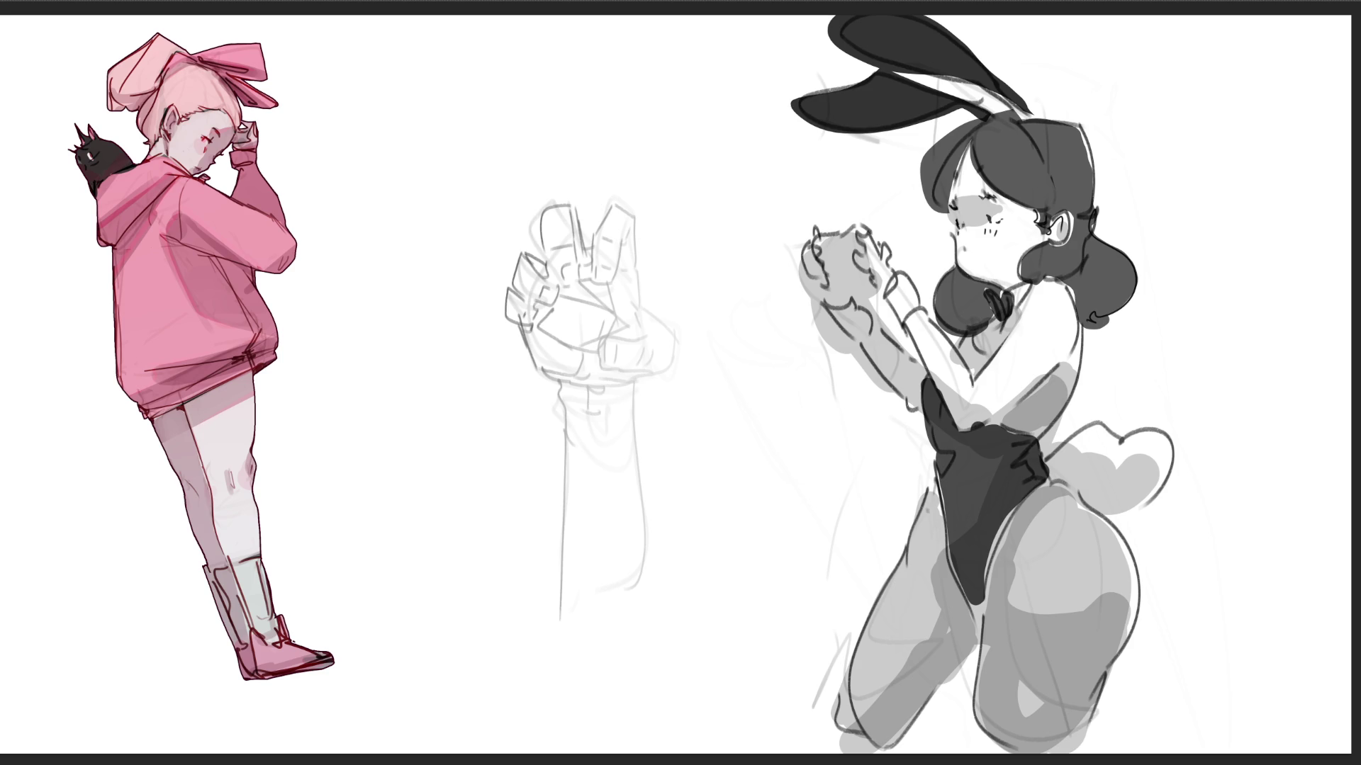
key(ctrl+z)
key(ctrl+z)
key(ctrl+z)
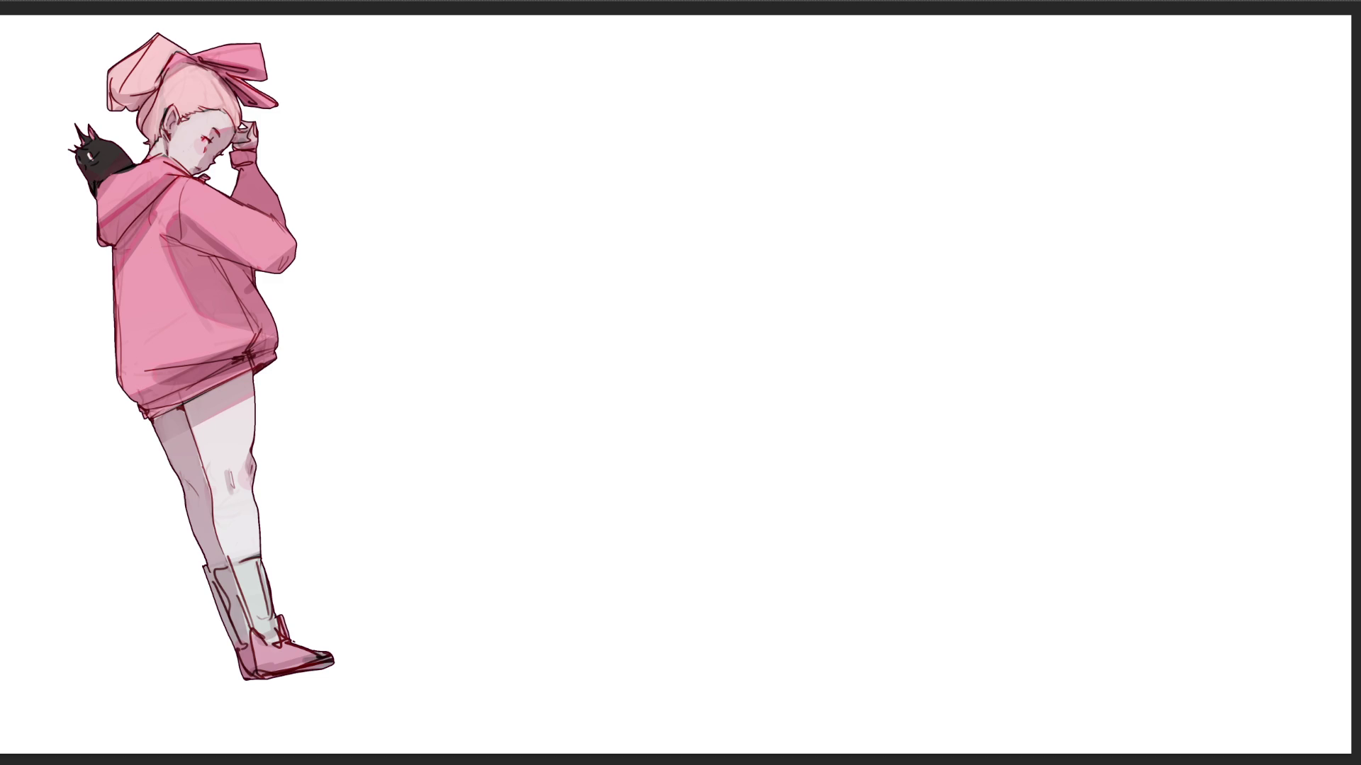
- Sketch the small character's rounded head, ear loops and jaw curve
drag(986, 262, 991, 314)
mouse_move(986, 262)
mouse_down()
mouse_move(1018, 239)
mouse_move(1035, 264)
mouse_up()
mouse_move(987, 257)
mouse_down()
mouse_move(1020, 286)
mouse_move(1047, 267)
mouse_up()
mouse_move(975, 253)
mouse_down()
mouse_move(1032, 227)
mouse_move(978, 212)
mouse_move(1022, 231)
mouse_up()
mouse_move(990, 236)
mouse_down()
mouse_move(1084, 240)
mouse_move(1087, 290)
mouse_up()
mouse_move(1085, 234)
mouse_down()
mouse_move(1107, 234)
mouse_move(1092, 280)
mouse_up()
drag(1097, 261, 1096, 273)
mouse_move(987, 301)
mouse_down()
mouse_move(1007, 326)
mouse_move(970, 316)
mouse_move(1003, 330)
mouse_up()
- Add a small paw, a cheek curve and marks under the chin
drag(991, 323, 1001, 347)
mouse_move(999, 323)
mouse_down()
mouse_move(1008, 351)
mouse_move(1026, 333)
mouse_up()
mouse_move(1018, 337)
mouse_down()
mouse_move(1044, 339)
mouse_move(1037, 303)
mouse_up()
drag(1042, 276, 1045, 305)
drag(1048, 323, 1077, 291)
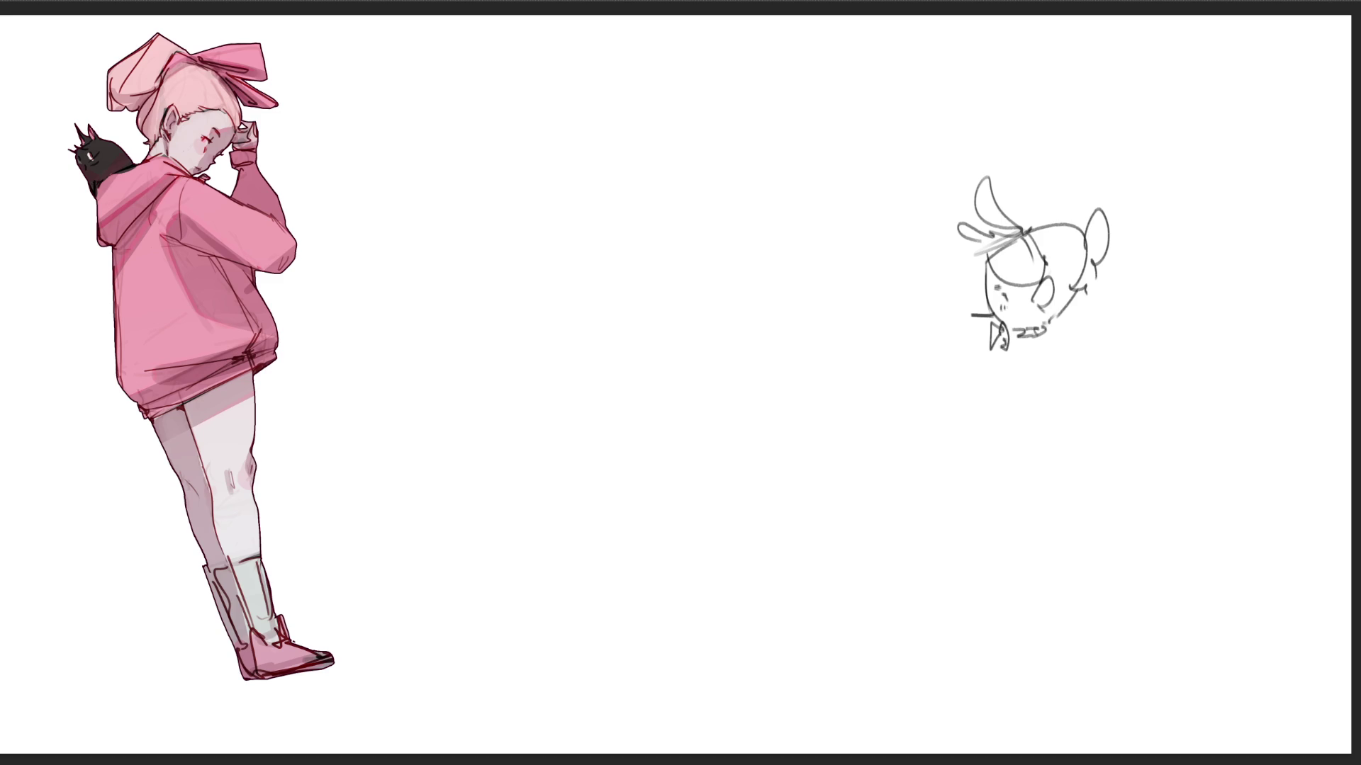
mouse_move(1008, 338)
mouse_down()
mouse_move(1020, 335)
mouse_move(1018, 350)
mouse_up()
mouse_move(1038, 331)
mouse_down()
mouse_move(1054, 348)
mouse_move(995, 364)
mouse_move(1029, 387)
mouse_up()
- Sketch the body, a leg and foot, a diagonal line, and a long pole extending left
drag(1027, 379, 1044, 387)
mouse_move(1053, 337)
mouse_down()
mouse_move(1063, 397)
mouse_move(1038, 409)
mouse_up()
drag(1063, 400, 1032, 417)
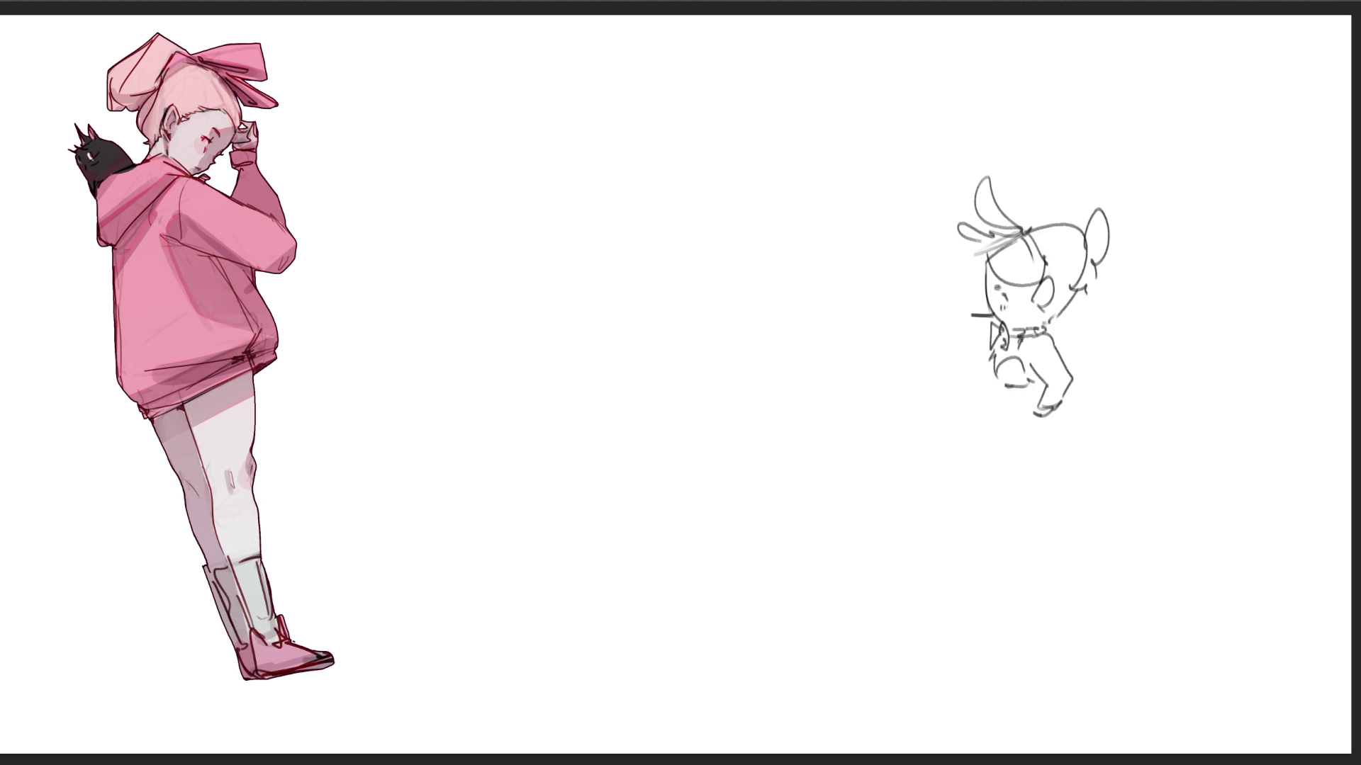
mouse_move(943, 388)
mouse_down()
mouse_move(959, 414)
mouse_move(1000, 386)
mouse_move(994, 419)
mouse_up()
mouse_move(982, 414)
mouse_down()
mouse_move(973, 418)
mouse_move(988, 423)
mouse_up()
mouse_move(995, 341)
mouse_down()
mouse_move(974, 373)
mouse_move(1023, 417)
mouse_move(1063, 411)
mouse_up()
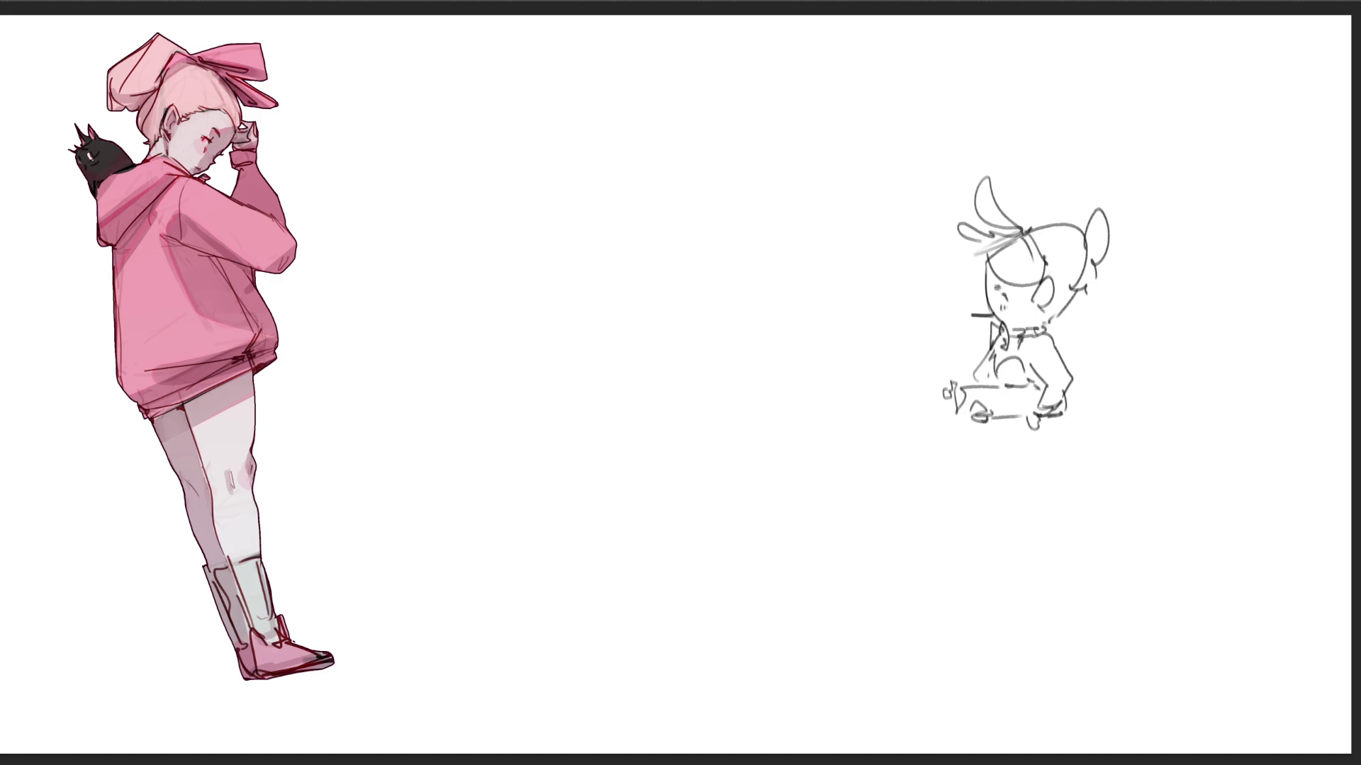
drag(930, 368, 928, 388)
mouse_move(936, 386)
mouse_down()
mouse_move(916, 391)
mouse_move(932, 409)
mouse_move(714, 392)
mouse_up()
- Draw the legs and feet, then scribble a softened ground shadow beneath them
drag(1002, 421, 1029, 443)
mouse_move(1053, 423)
mouse_down()
mouse_move(1073, 440)
mouse_move(1095, 434)
mouse_move(1077, 470)
mouse_move(1039, 492)
mouse_up()
key(ctrl+z)
mouse_move(1079, 462)
mouse_down()
mouse_move(1053, 499)
mouse_move(1059, 520)
mouse_up()
drag(994, 424, 1012, 485)
mouse_move(1009, 496)
mouse_down()
mouse_move(1022, 485)
mouse_move(1013, 507)
mouse_up()
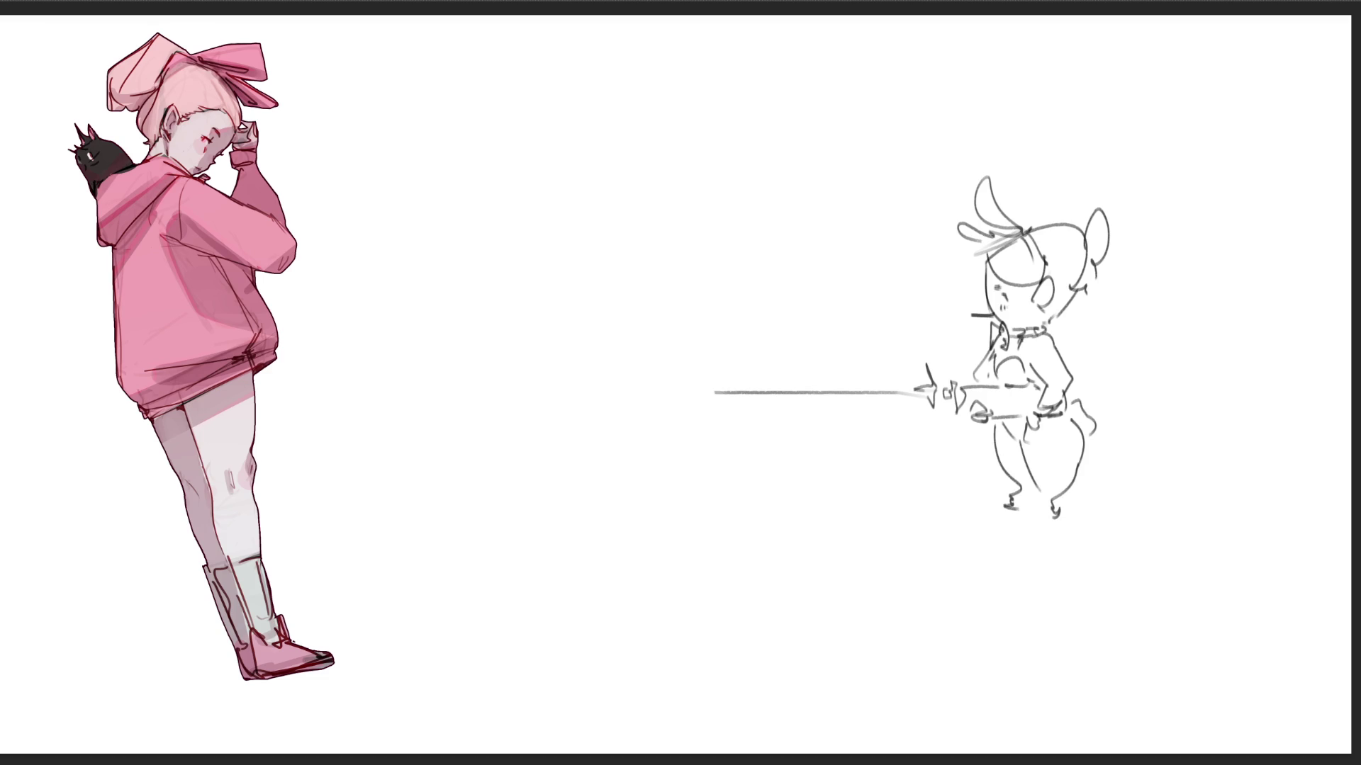
mouse_move(936, 516)
mouse_down()
mouse_move(1116, 513)
mouse_move(949, 528)
mouse_move(1088, 549)
mouse_up()
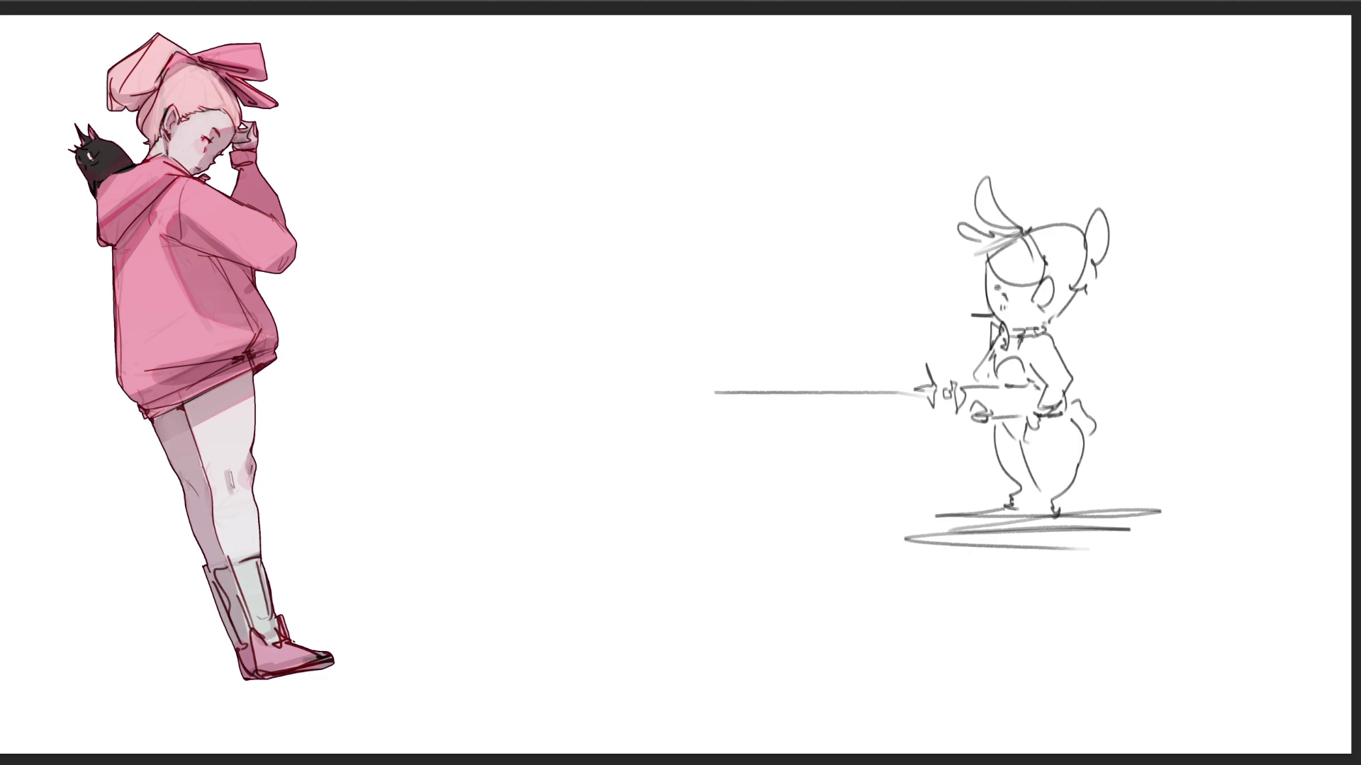
mouse_move(1082, 441)
mouse_down()
mouse_move(1021, 454)
mouse_move(999, 514)
mouse_move(1126, 516)
mouse_up()
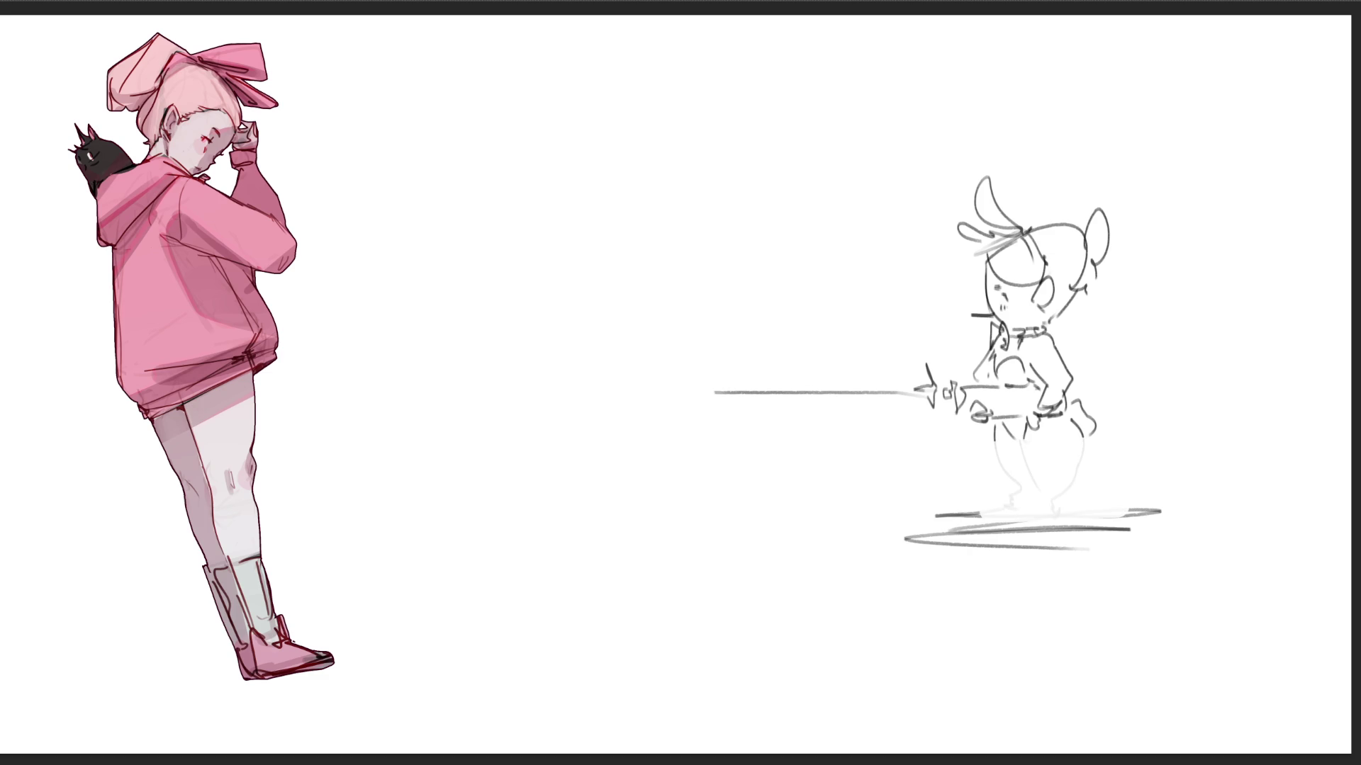
- Redraw the character's short pants and legs, add a straight ground line, and remove the shadow scribbles
mouse_move(1003, 418)
mouse_down()
mouse_move(1027, 421)
mouse_move(1014, 437)
mouse_move(1025, 449)
mouse_move(1080, 443)
mouse_up()
key(ctrl+z)
key(ctrl+z)
mouse_move(1005, 416)
mouse_down()
mouse_move(1070, 442)
mouse_move(1018, 469)
mouse_move(1061, 448)
mouse_up()
drag(1060, 449, 1068, 462)
mouse_move(935, 461)
mouse_down()
mouse_move(1084, 461)
mouse_move(812, 462)
mouse_move(1190, 461)
mouse_up()
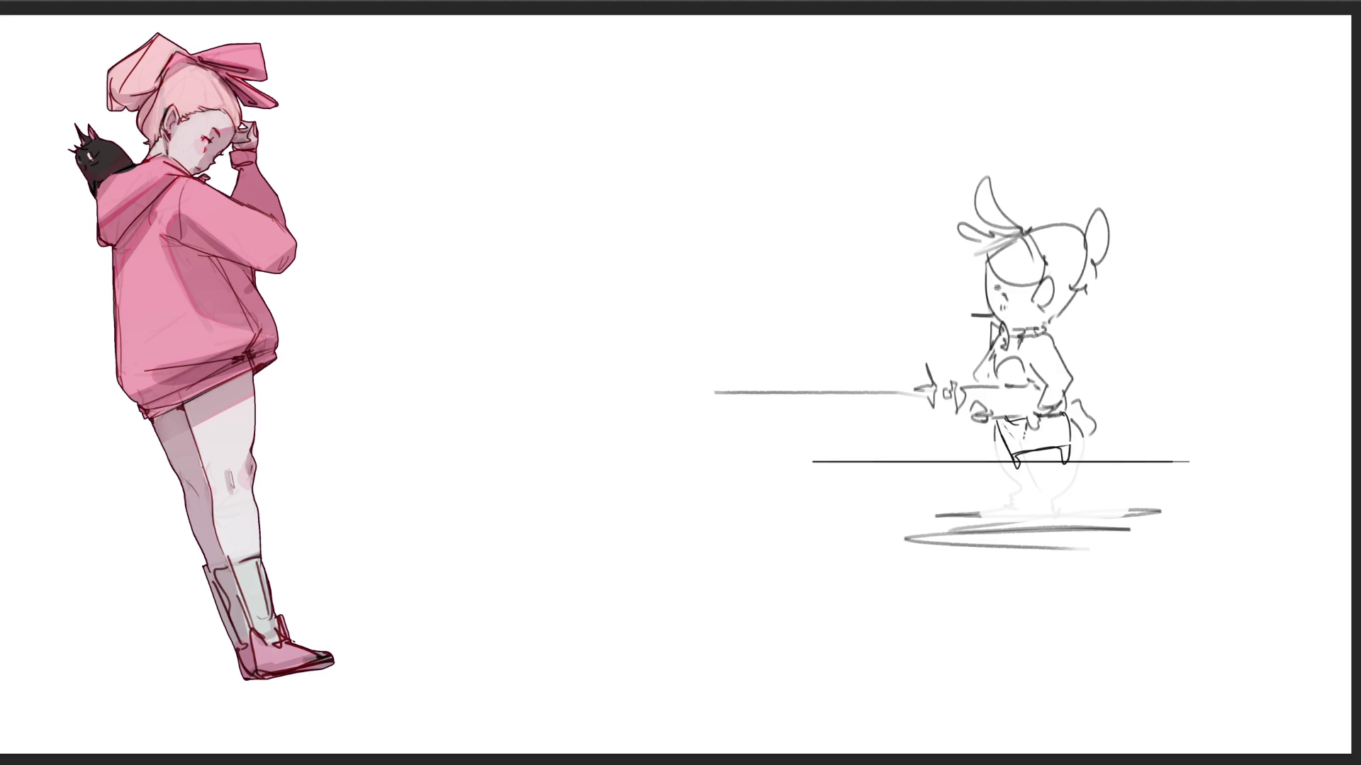
key(ctrl+z)
key(ctrl+z)
key(ctrl+z)
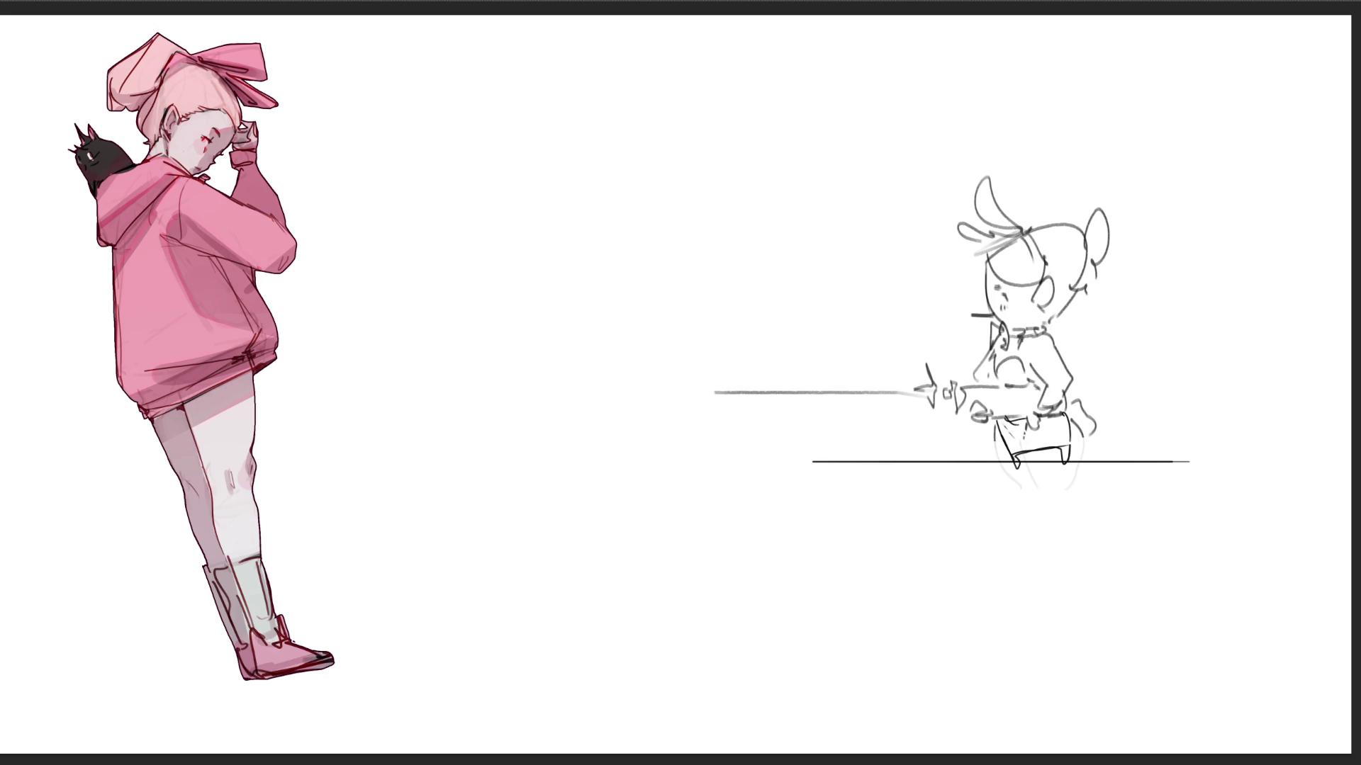
- Lasso the character's head and free-transform it slightly down and left, then deselect
mouse_move(1163, 195)
mouse_down()
mouse_move(911, 232)
mouse_move(973, 337)
mouse_move(1006, 354)
mouse_move(1156, 338)
mouse_up()
key(ctrl+t)
drag(1027, 248, 1027, 267)
key(Return)
key(ctrl+d)
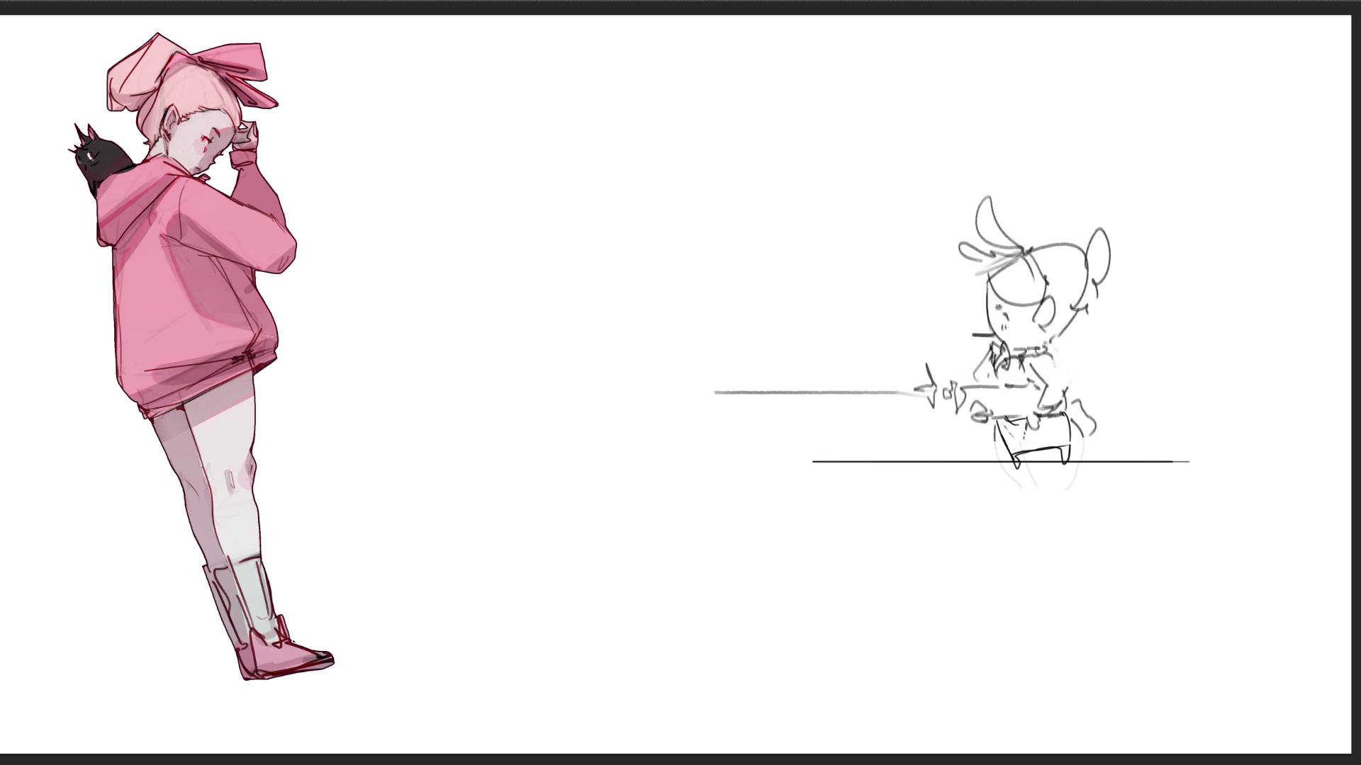
- Try a thick torso stroke, undo it, and drag the whole sketch down and right
drag(1052, 359, 1064, 383)
key(ctrl+z)
key(ctrl+z)
mouse_move(950, 337)
mouse_down()
mouse_move(1022, 404)
mouse_move(1097, 510)
mouse_move(1071, 521)
mouse_up()
- Commit the sketch's lower-right position and outline a tall thin tower beside the pink figure
key(Return)
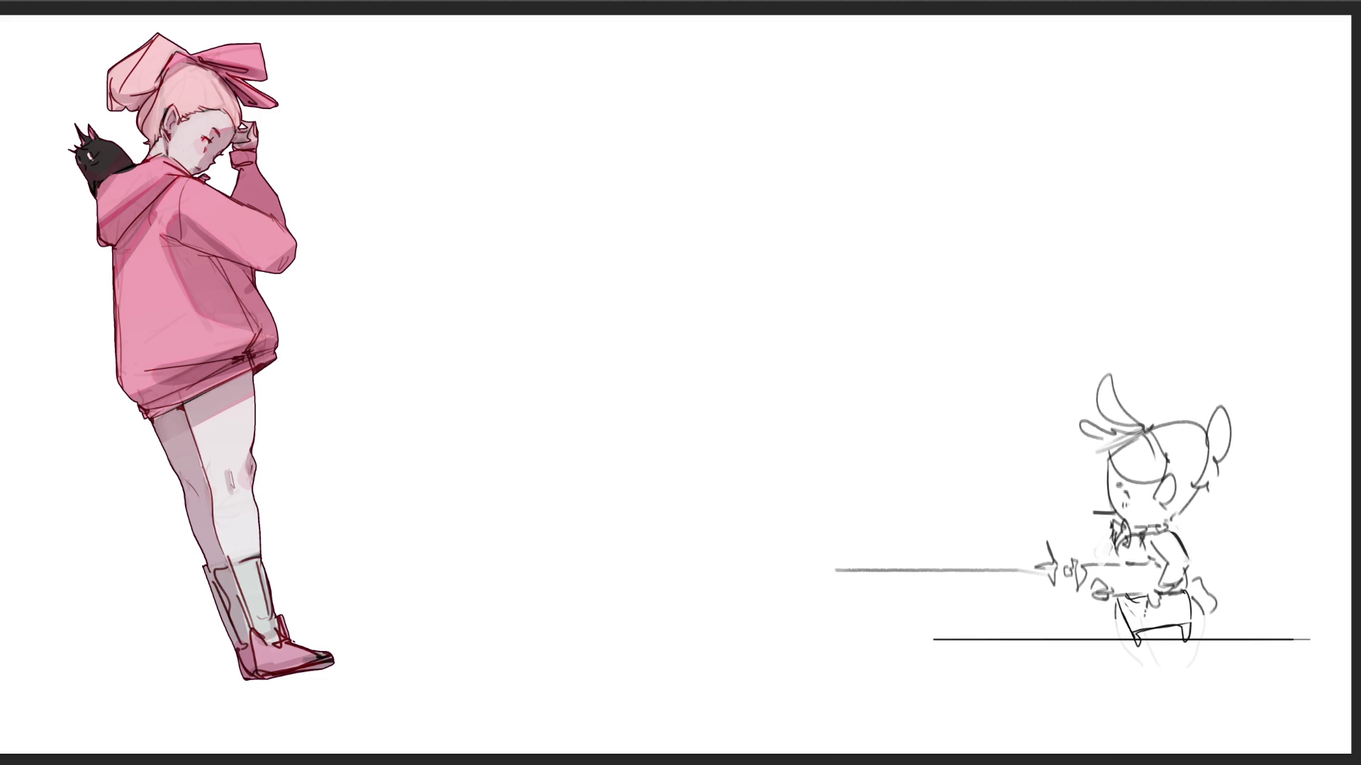
mouse_move(357, 53)
mouse_down()
mouse_move(357, 280)
mouse_move(385, 47)
mouse_up()
drag(389, 47, 390, 287)
mouse_move(349, 293)
mouse_down()
mouse_move(398, 293)
mouse_move(360, 202)
mouse_move(394, 115)
mouse_move(391, 51)
mouse_up()
- Add zig-zag cross-bracing, a top bar and an outer post to the tower
drag(357, 51, 356, 220)
mouse_move(355, 221)
mouse_down()
mouse_move(393, 234)
mouse_move(389, 206)
mouse_up()
drag(359, 190, 389, 190)
mouse_move(361, 47)
mouse_down()
mouse_move(361, 289)
mouse_move(395, 32)
mouse_up()
drag(402, 29, 402, 295)
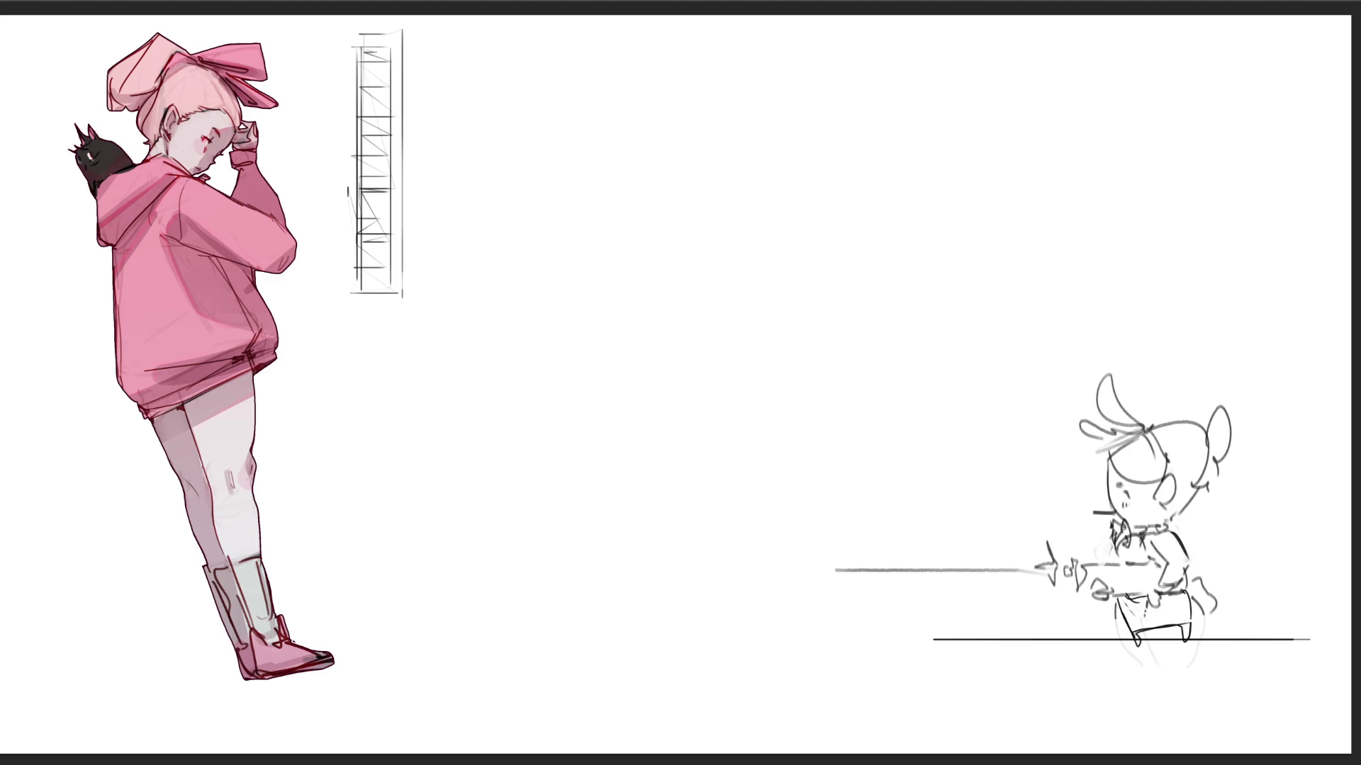
- Draw ground lines across the lower scene, redoing the lowest one
mouse_move(402, 298)
mouse_down()
mouse_move(339, 614)
mouse_move(950, 615)
mouse_move(763, 658)
mouse_up()
key(ctrl+z)
mouse_move(430, 631)
mouse_down()
mouse_move(938, 630)
mouse_move(566, 690)
mouse_up()
drag(565, 689, 900, 689)
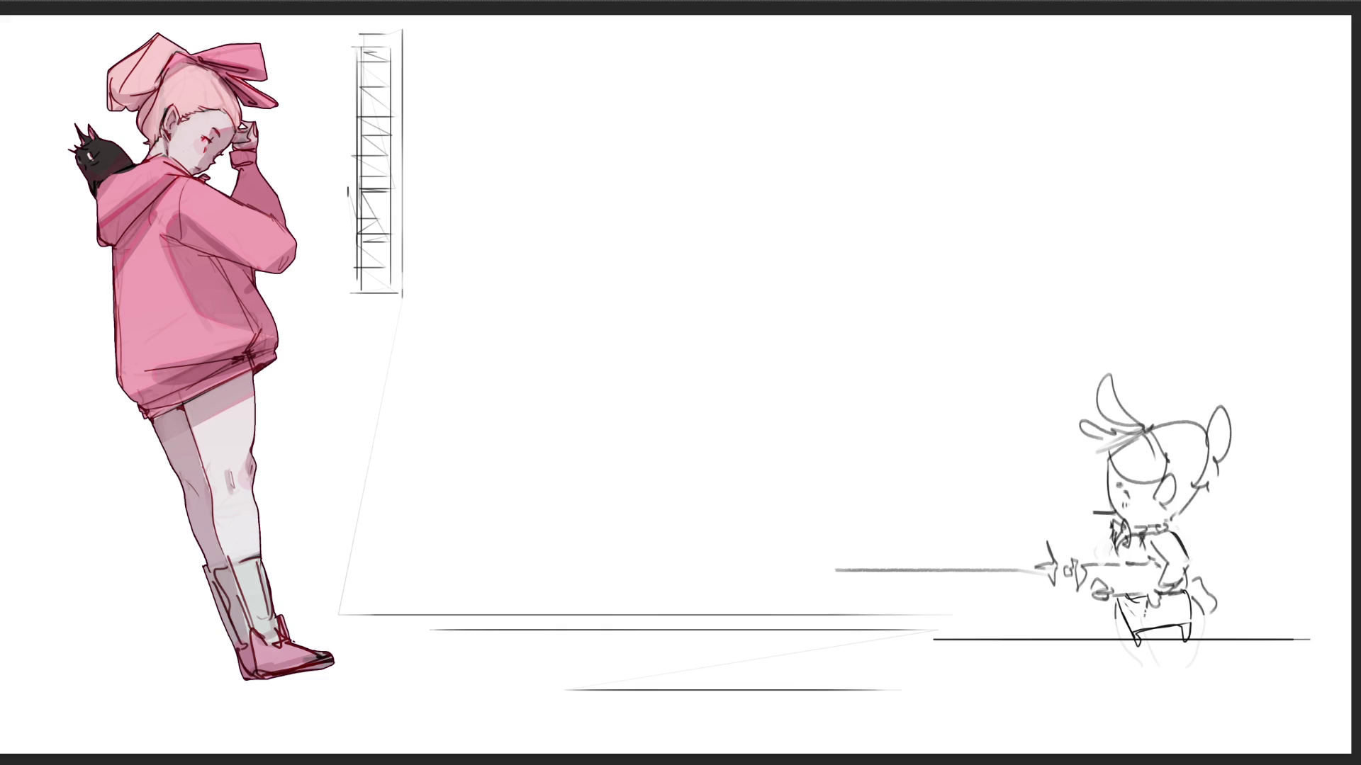
- Sketch a large shark with eyes, teeth, upper jaw, dorsal fin and side fins
mouse_move(402, 598)
mouse_down()
mouse_move(644, 325)
mouse_move(524, 563)
mouse_move(688, 571)
mouse_move(728, 599)
mouse_up()
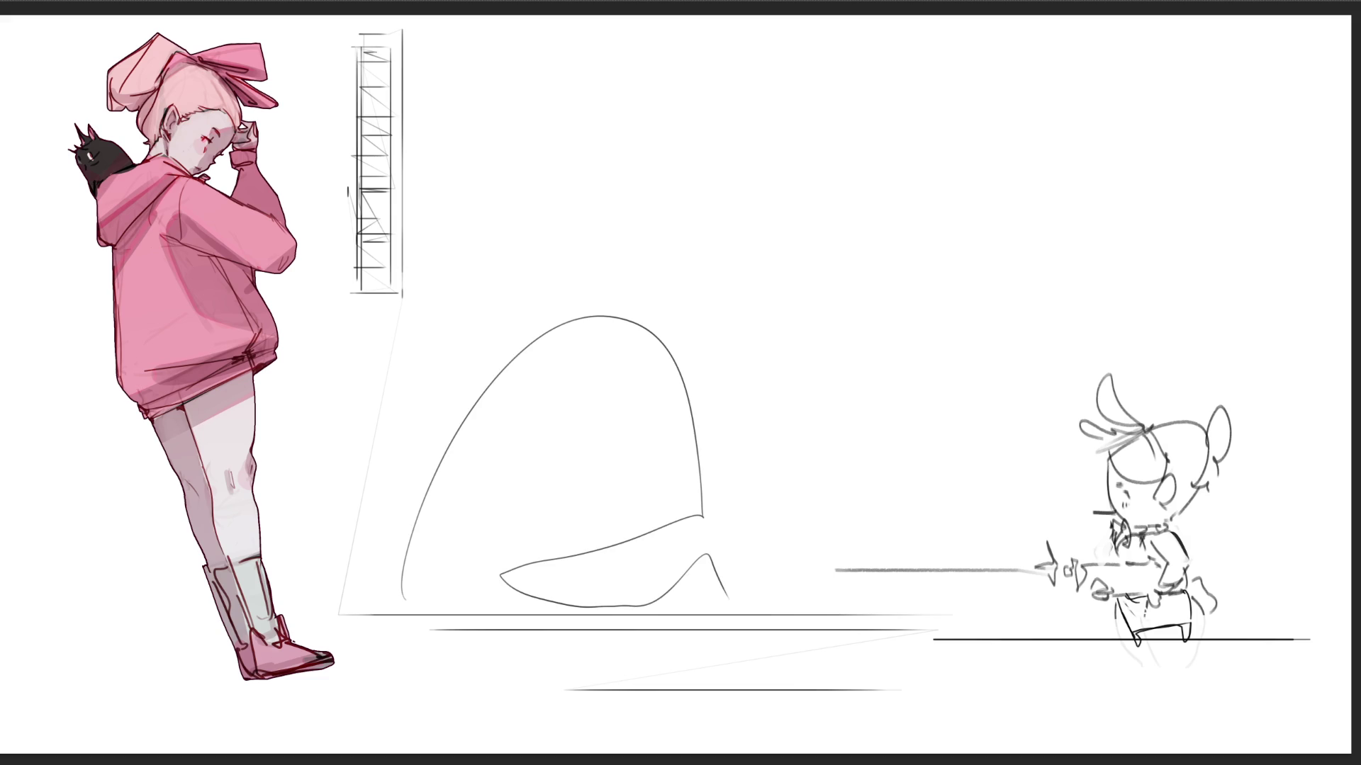
drag(562, 398, 558, 402)
drag(673, 386, 671, 390)
mouse_move(502, 563)
mouse_down()
mouse_move(552, 508)
mouse_move(657, 535)
mouse_move(549, 489)
mouse_move(712, 500)
mouse_move(709, 547)
mouse_up()
mouse_move(521, 358)
mouse_down()
mouse_move(414, 354)
mouse_move(439, 443)
mouse_up()
drag(383, 528, 447, 590)
mouse_move(734, 525)
mouse_down()
mouse_move(776, 500)
mouse_move(740, 556)
mouse_up()
mouse_move(497, 551)
mouse_down()
mouse_move(538, 510)
mouse_move(699, 497)
mouse_up()
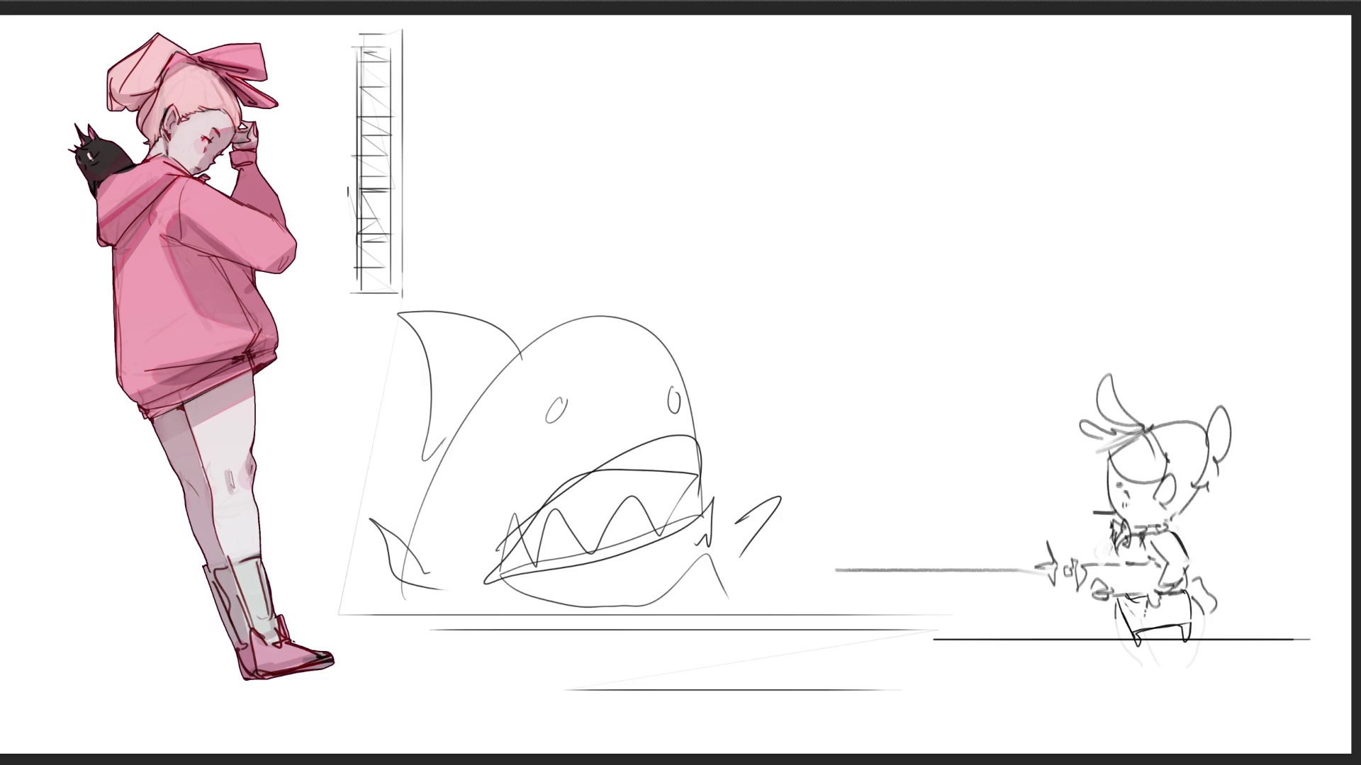
- Draw a line from the shark's mouth to a new top-right scaffold tower, plus a floating beam
mouse_move(702, 489)
mouse_down()
mouse_move(1230, 258)
mouse_move(1297, 279)
mouse_up()
drag(1233, 77, 1304, 278)
drag(1219, 38, 1250, 40)
drag(1263, 34, 1264, 247)
drag(1231, 51, 1257, 51)
drag(1240, 96, 1263, 246)
mouse_move(1233, 53)
mouse_down()
mouse_move(1261, 117)
mouse_move(1234, 178)
mouse_move(1262, 221)
mouse_move(1244, 273)
mouse_up()
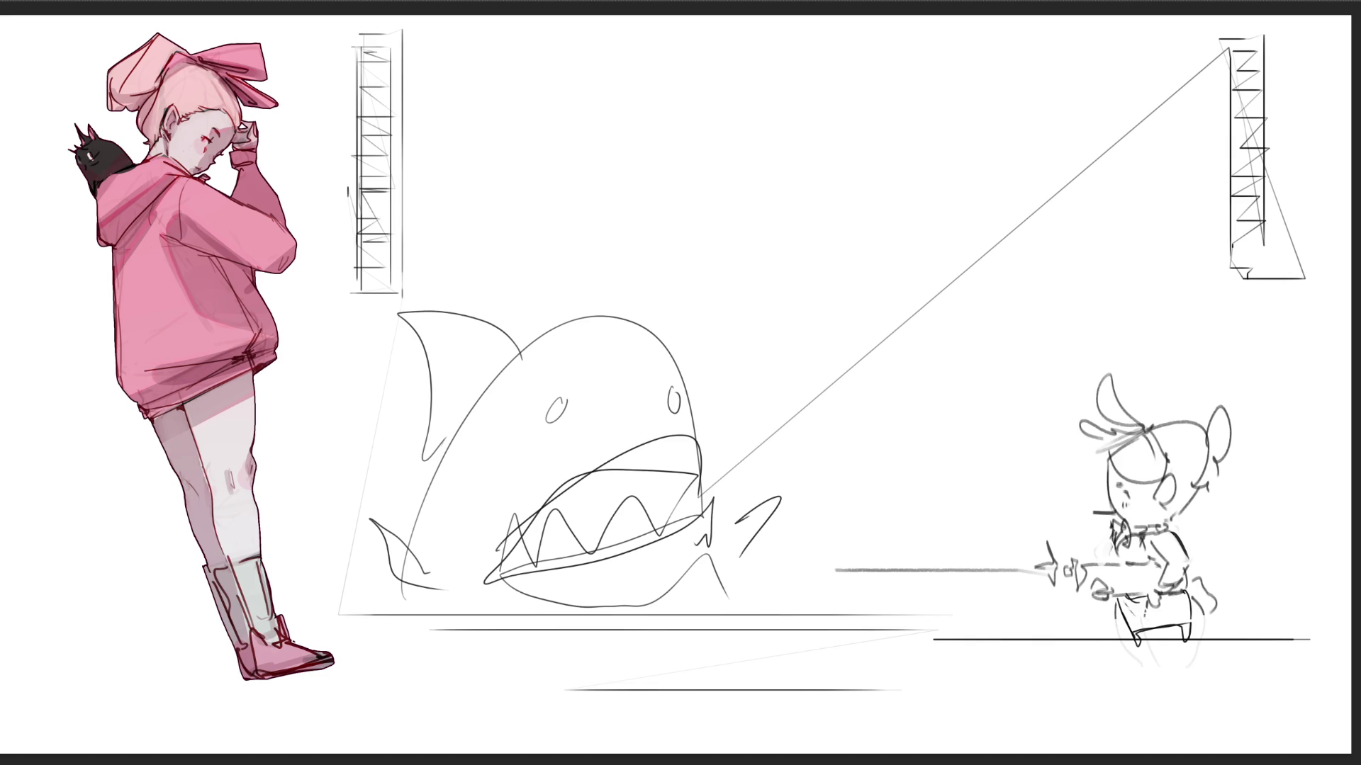
mouse_move(688, 282)
mouse_down()
mouse_move(688, 301)
mouse_move(990, 270)
mouse_move(666, 296)
mouse_up()
mouse_move(985, 261)
mouse_down()
mouse_move(638, 272)
mouse_move(968, 259)
mouse_move(723, 291)
mouse_move(884, 275)
mouse_up()
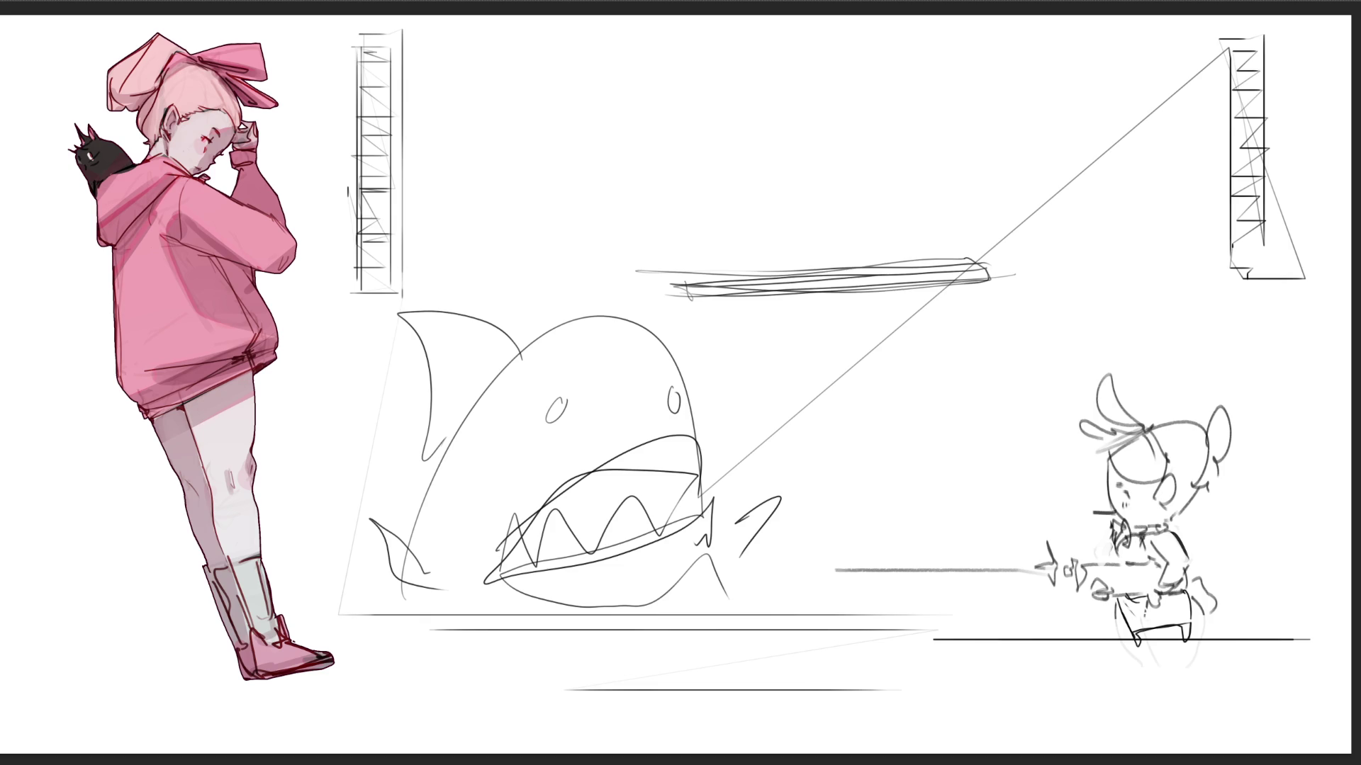
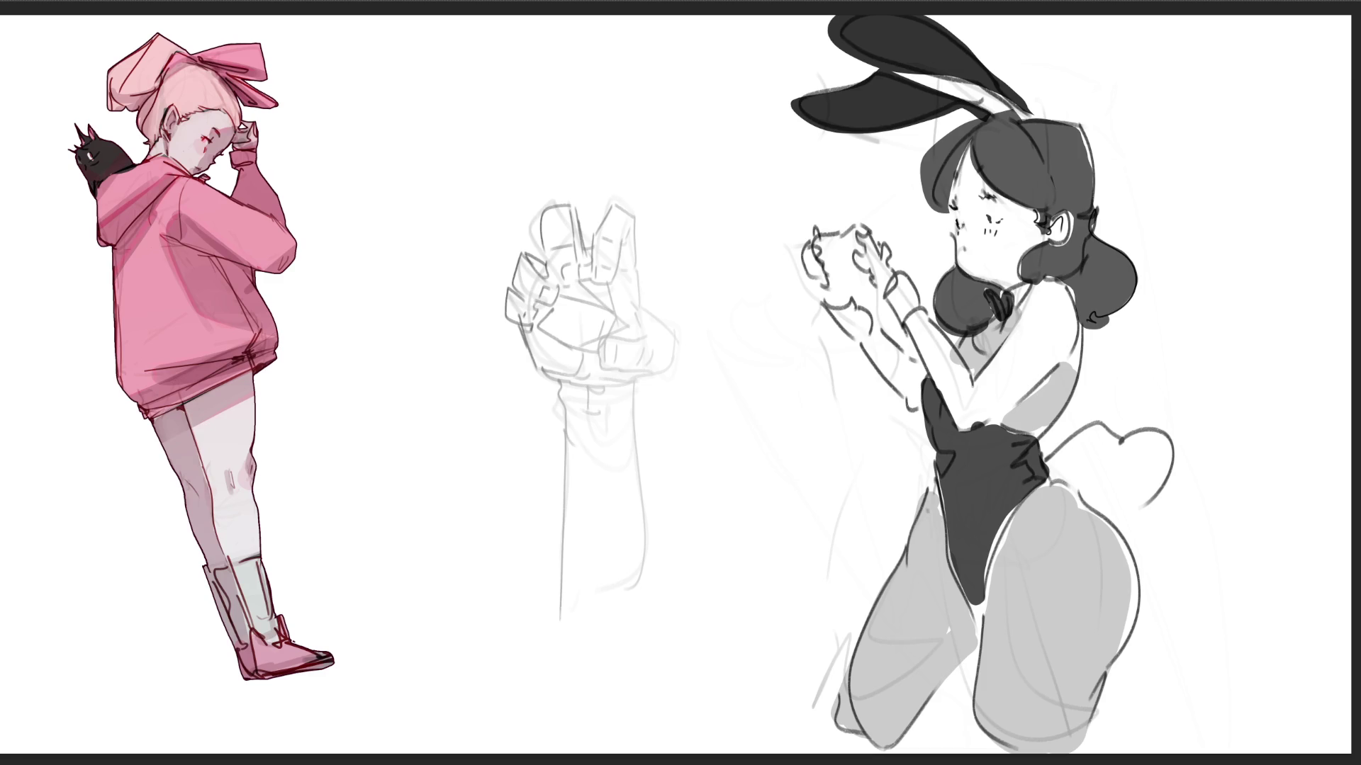
- Scale the hand study and bunny girl down and move them toward the upper right
key(ctrl+t)
drag(1230, 14, 962, 298)
drag(733, 531, 949, 264)
key(Return)
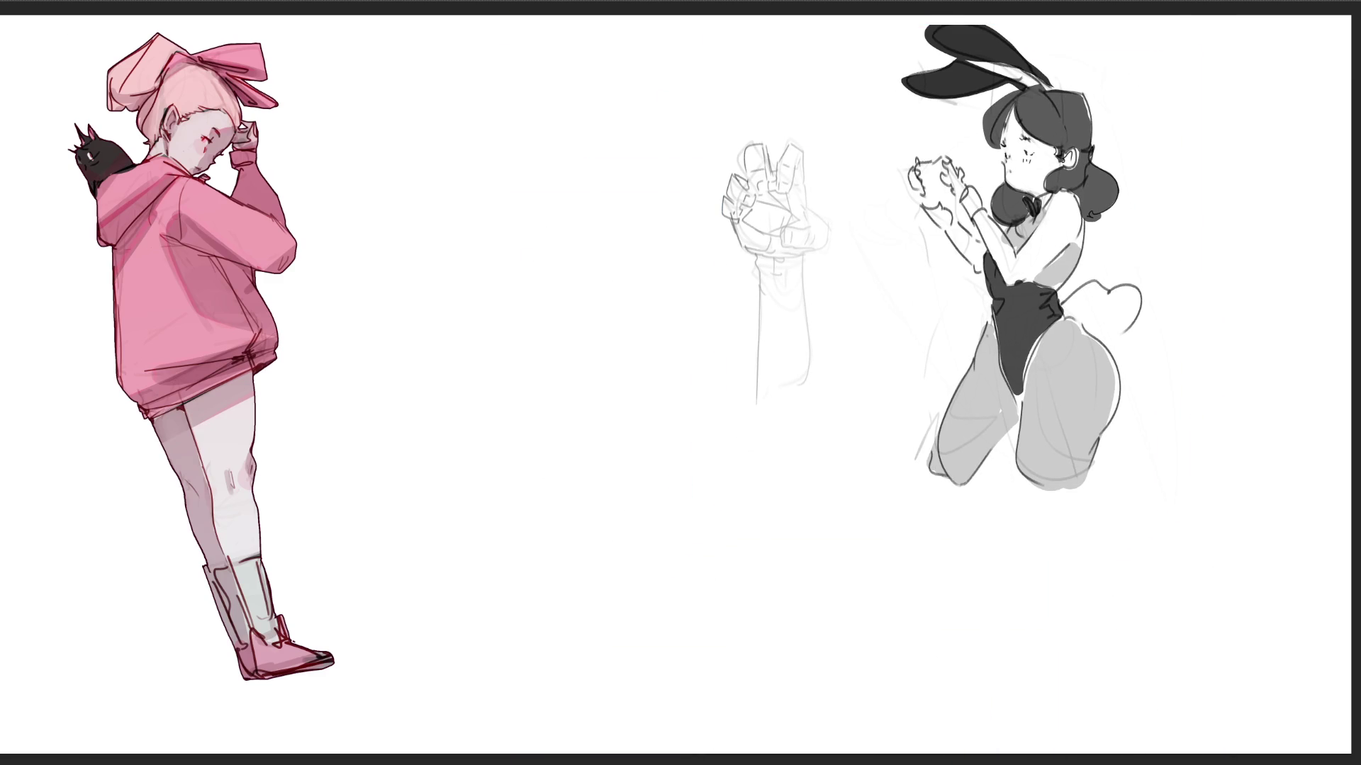
- Sketch the bunny girl's lower legs, a heeled shoe and a second calf
mouse_move(1031, 480)
mouse_down()
mouse_move(1050, 506)
mouse_move(1084, 506)
mouse_move(1059, 589)
mouse_move(1083, 646)
mouse_up()
mouse_move(1088, 499)
mouse_down()
mouse_move(1098, 644)
mouse_move(1084, 642)
mouse_move(1102, 656)
mouse_move(1087, 659)
mouse_up()
mouse_move(1084, 645)
mouse_down()
mouse_move(1088, 679)
mouse_move(1105, 659)
mouse_up()
drag(1106, 659, 1106, 678)
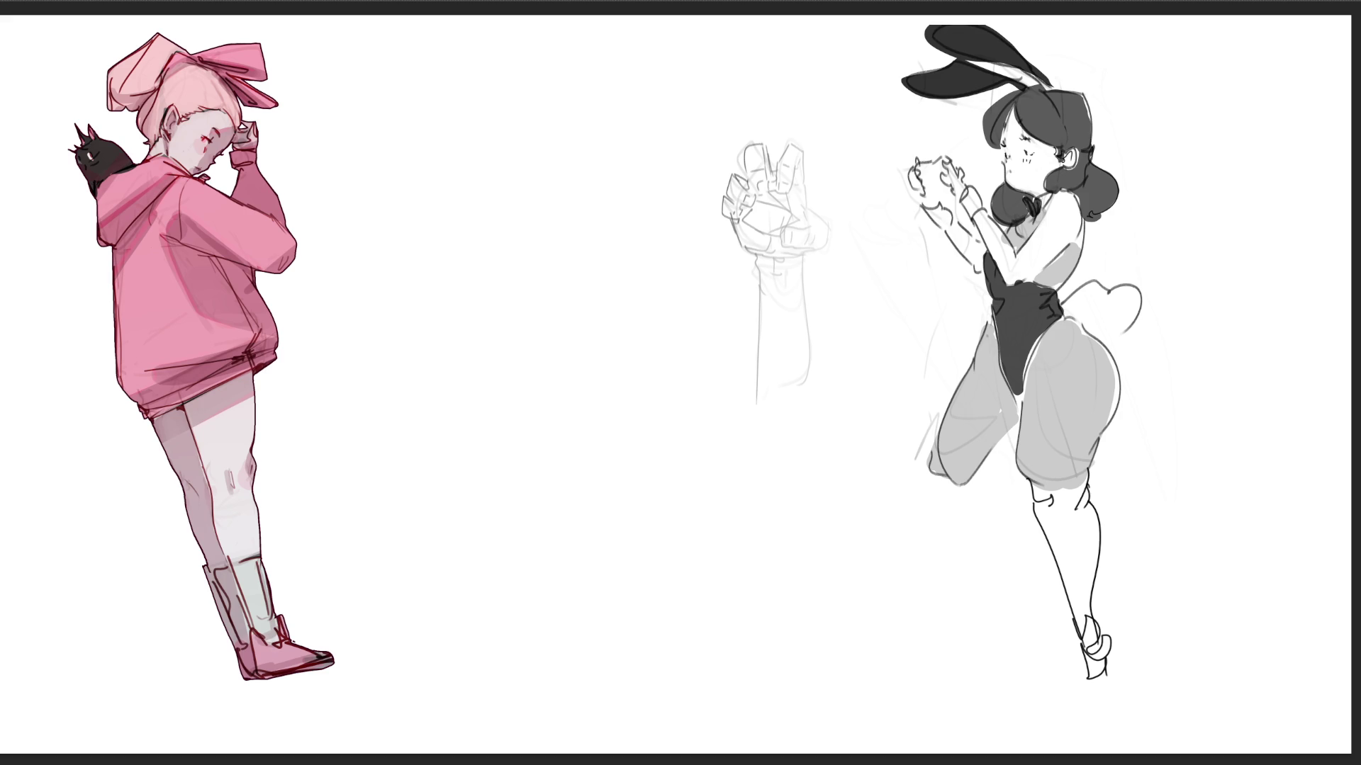
drag(924, 475, 986, 547)
mouse_move(984, 464)
mouse_down()
mouse_move(1012, 625)
mouse_move(1047, 638)
mouse_move(1021, 623)
mouse_move(985, 673)
mouse_move(1038, 656)
mouse_up()
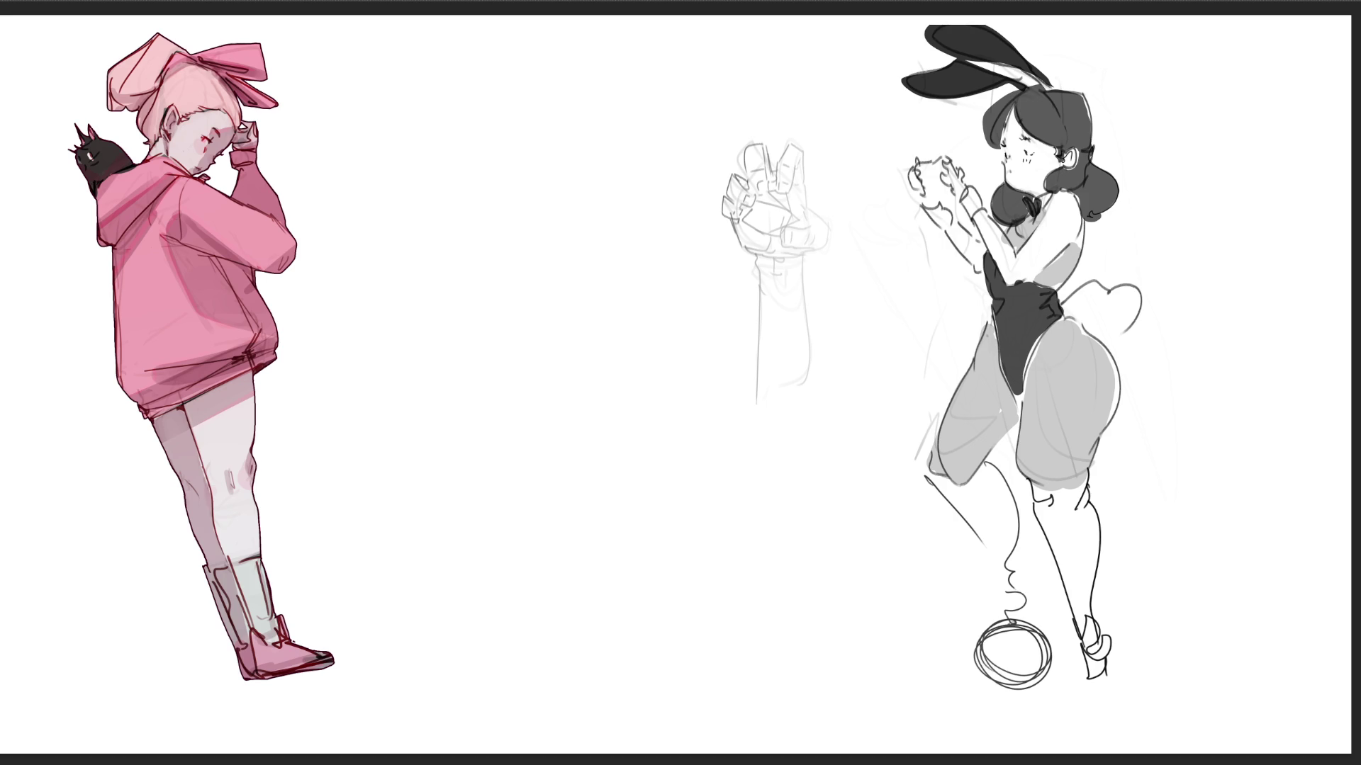
- Undo the stray strokes and redraw the second leg with a ball under its heel
key(ctrl+z)
key(ctrl+z)
key(ctrl+z)
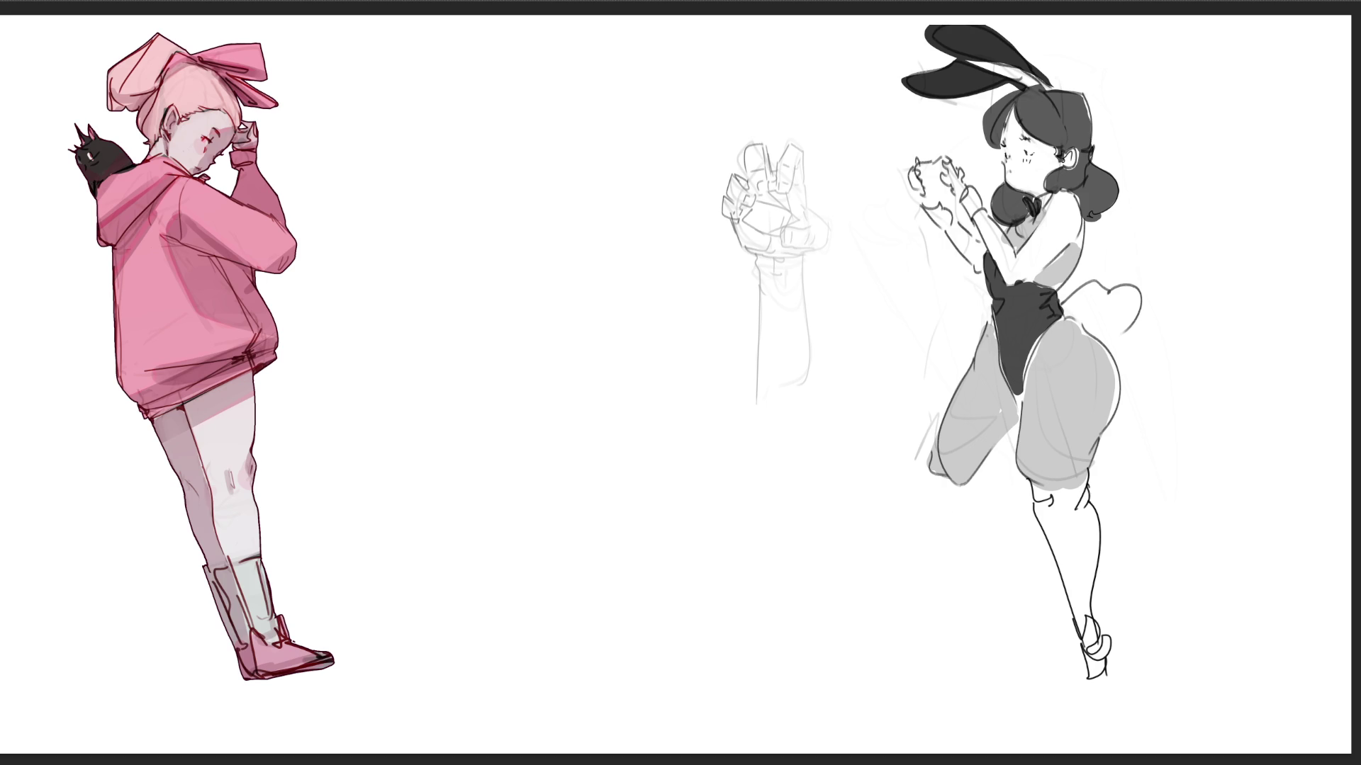
drag(925, 468, 943, 545)
mouse_move(984, 460)
mouse_down()
mouse_move(946, 599)
mouse_move(962, 593)
mouse_move(939, 611)
mouse_up()
mouse_move(941, 584)
mouse_down()
mouse_move(935, 601)
mouse_move(952, 603)
mouse_up()
mouse_move(951, 599)
mouse_down()
mouse_move(962, 607)
mouse_move(908, 648)
mouse_move(953, 622)
mouse_move(914, 631)
mouse_move(963, 640)
mouse_move(970, 667)
mouse_move(959, 616)
mouse_up()
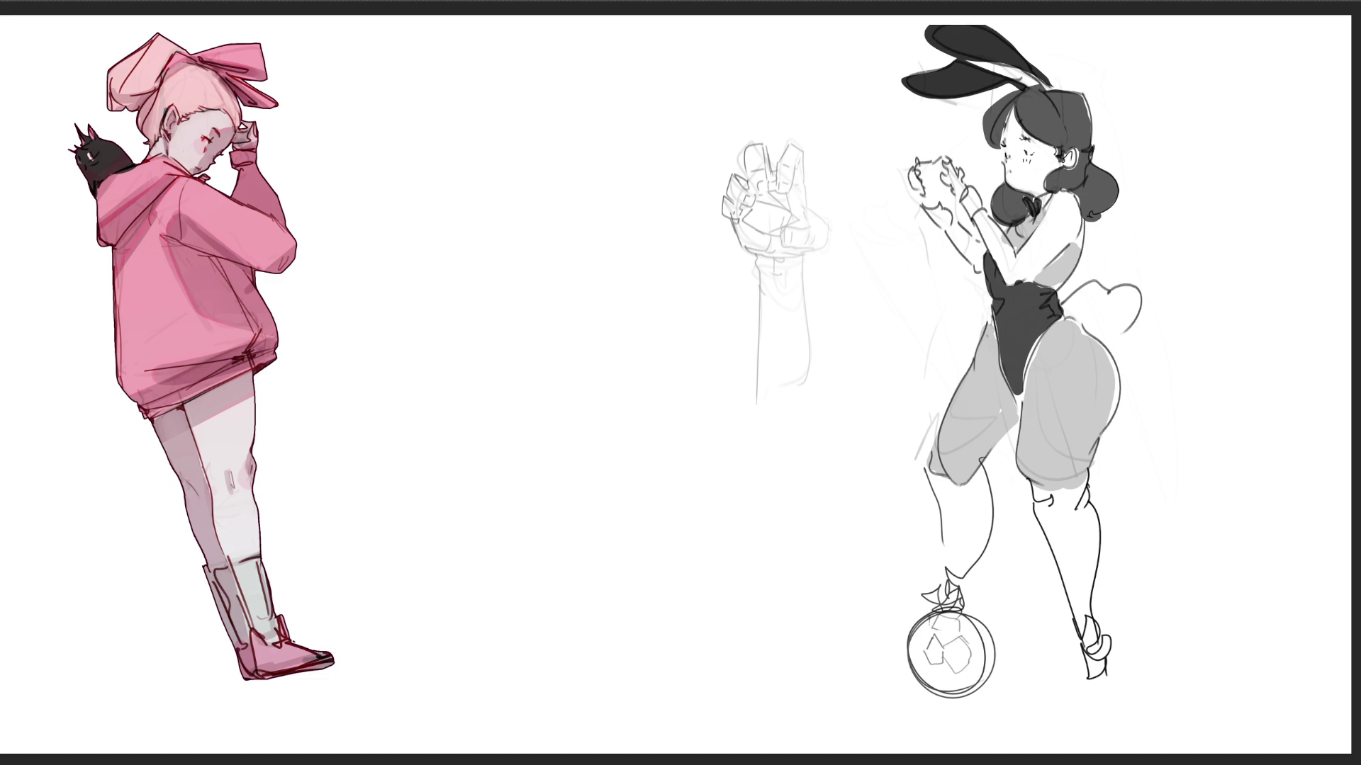
- Add a soccer-ball pattern to the ball and draw a ground line beneath it
mouse_move(929, 666)
mouse_down()
mouse_move(924, 685)
mouse_move(972, 684)
mouse_move(968, 666)
mouse_move(990, 643)
mouse_move(964, 617)
mouse_up()
drag(961, 615, 986, 637)
mouse_move(966, 691)
mouse_down()
mouse_move(981, 677)
mouse_move(955, 697)
mouse_move(992, 693)
mouse_up()
drag(910, 704, 1108, 701)
drag(1021, 704, 1198, 700)
mouse_move(1065, 701)
mouse_down()
mouse_move(1104, 698)
mouse_move(1081, 691)
mouse_up()
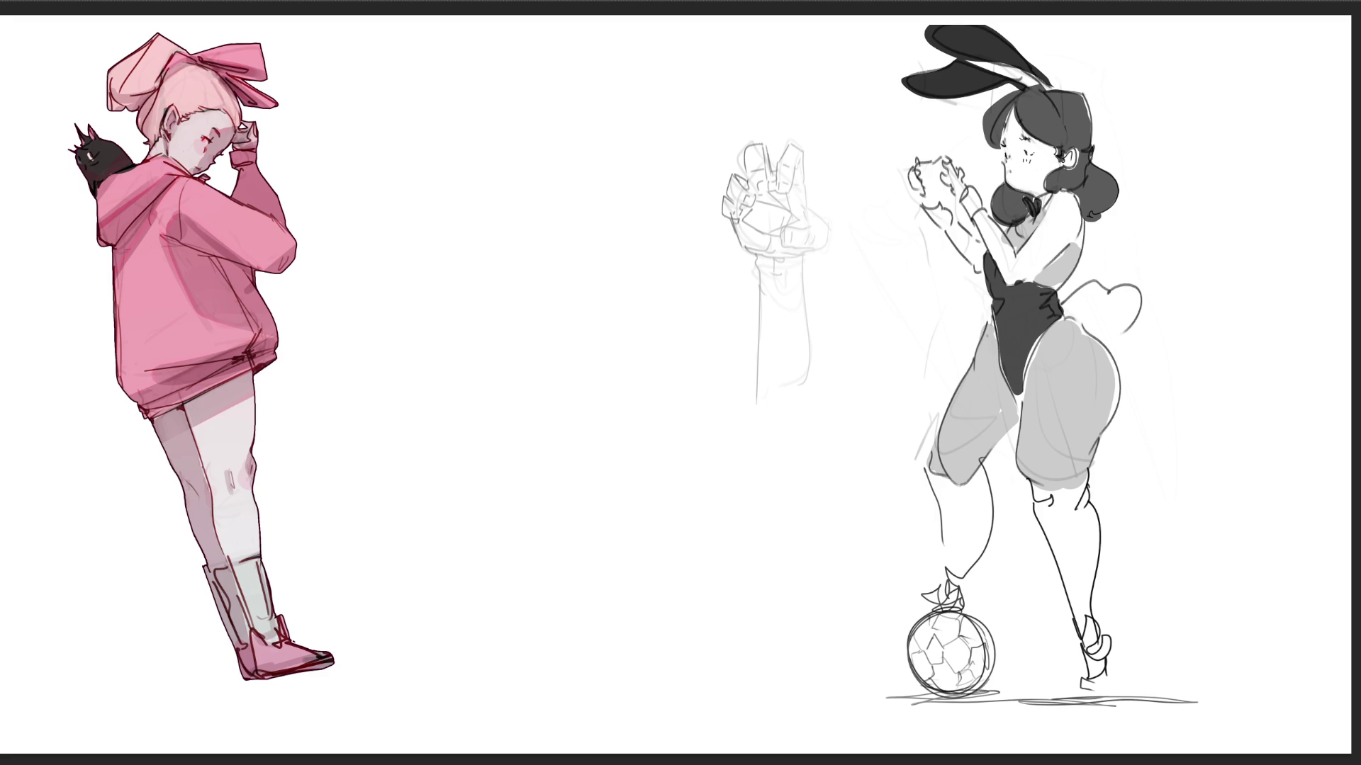
- Outline boots on both of the bunny girl's shins
drag(987, 455, 1016, 436)
mouse_move(927, 484)
mouse_down()
mouse_move(944, 582)
mouse_move(949, 509)
mouse_move(954, 577)
mouse_move(990, 496)
mouse_move(956, 592)
mouse_up()
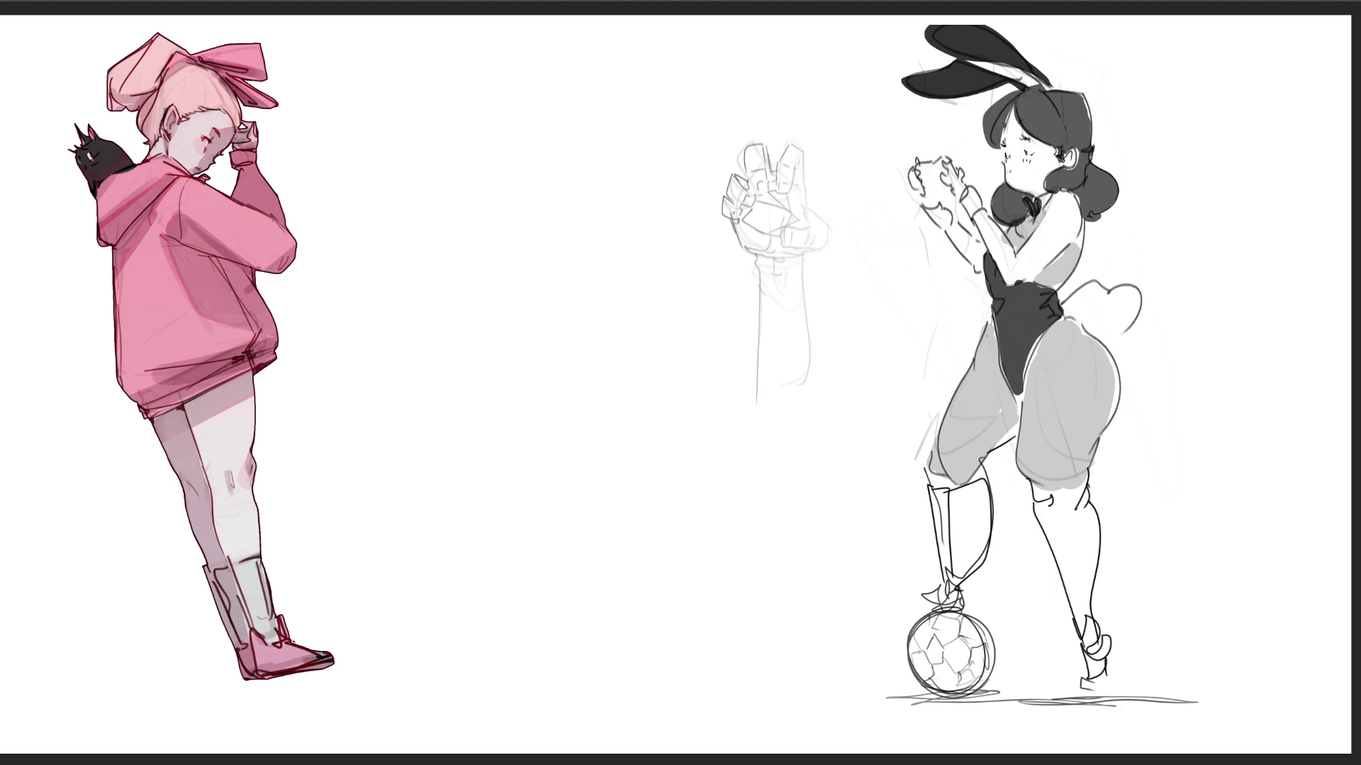
mouse_move(1042, 523)
mouse_down()
mouse_move(1085, 623)
mouse_move(1082, 516)
mouse_move(1086, 634)
mouse_move(1087, 605)
mouse_up()
- Draw vertical stripes down both boots and begin a boxy object in the hand study
drag(1079, 515, 1090, 592)
drag(1092, 515, 1099, 545)
drag(1100, 517, 1105, 558)
drag(960, 490, 966, 571)
mouse_move(971, 486)
mouse_down()
mouse_move(977, 564)
mouse_move(985, 556)
mouse_up()
drag(995, 501, 982, 555)
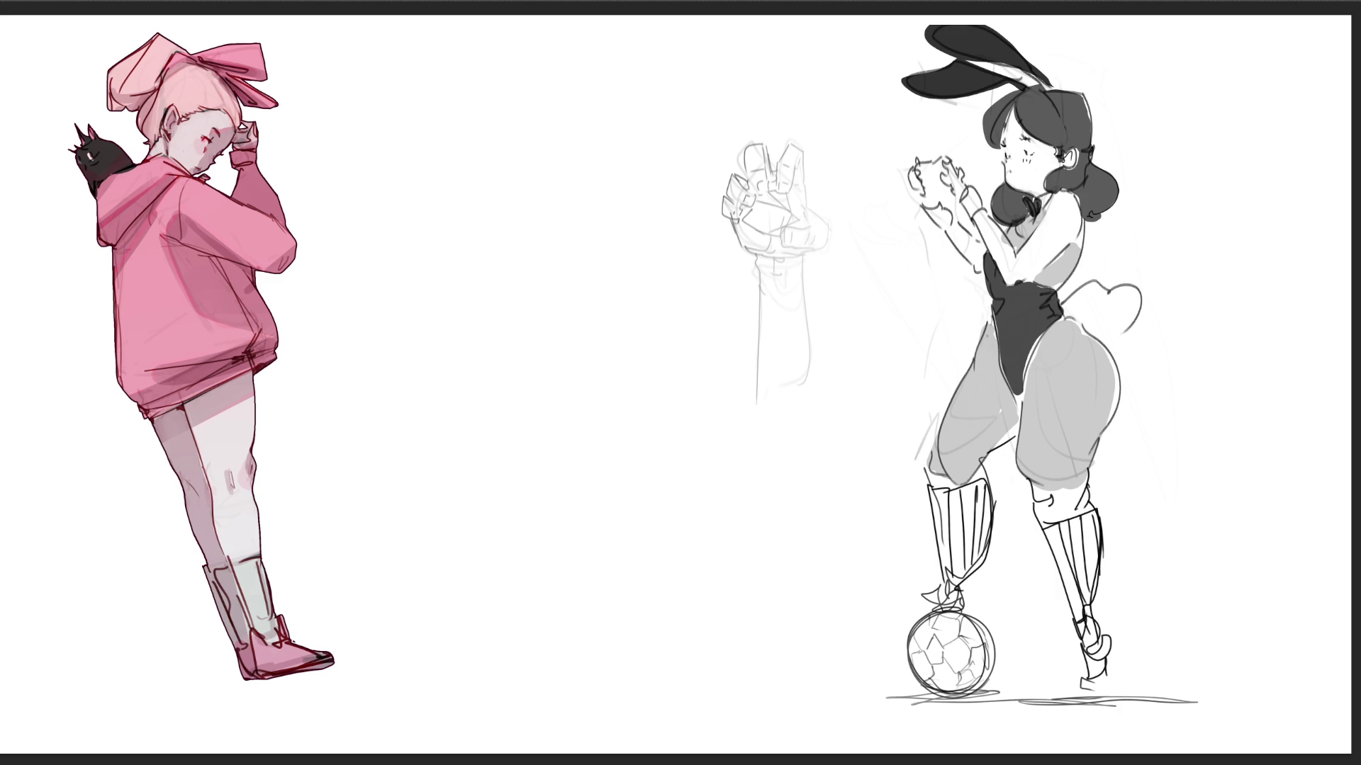
mouse_move(750, 209)
mouse_down()
mouse_move(774, 190)
mouse_move(739, 220)
mouse_move(762, 237)
mouse_move(802, 216)
mouse_move(786, 208)
mouse_up()
- Hatch the sides and front face of the cube held in the hand
drag(788, 196, 795, 215)
mouse_move(794, 205)
mouse_down()
mouse_move(799, 220)
mouse_move(767, 232)
mouse_up()
drag(761, 204, 778, 225)
drag(773, 198, 786, 219)
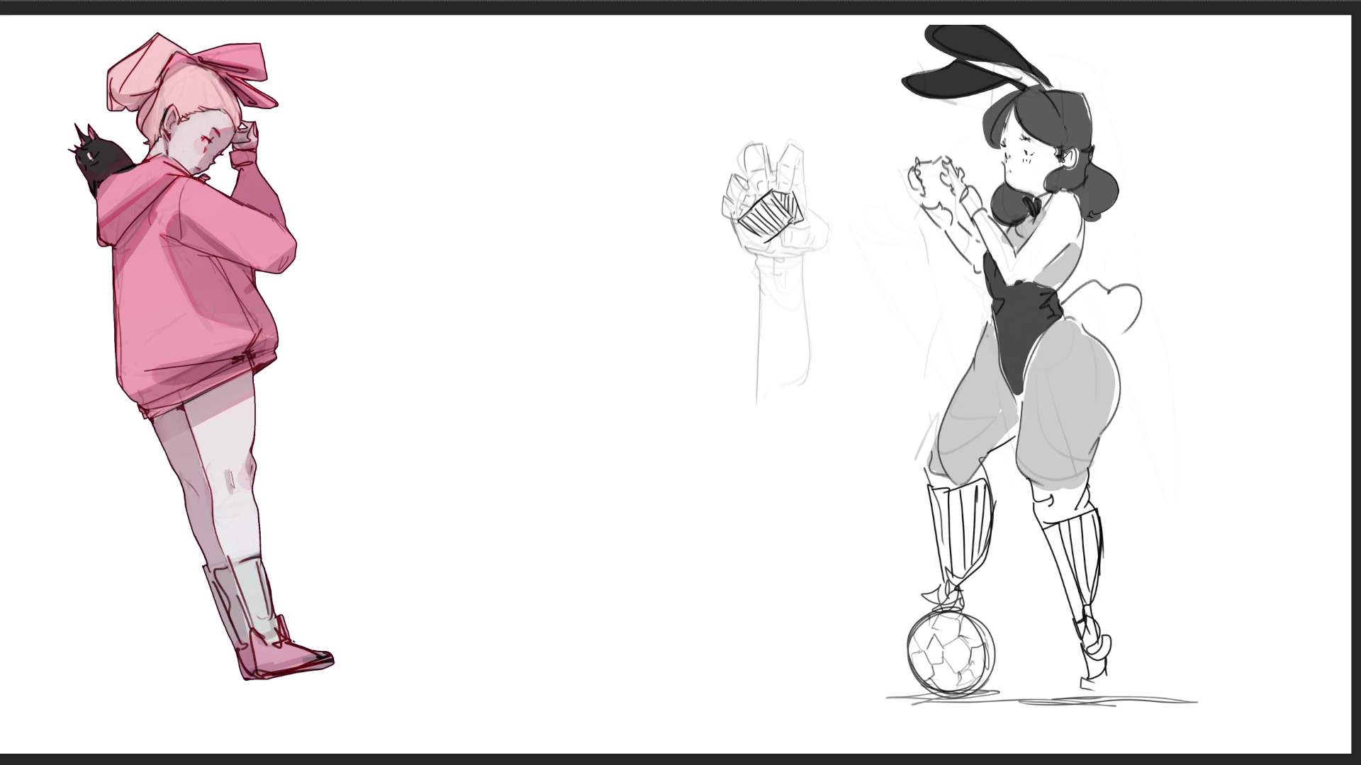
- Ink the hand's outline, palm, wrist and finger lines, and darken the held object
mouse_move(779, 161)
mouse_down()
mouse_move(803, 159)
mouse_move(808, 209)
mouse_move(829, 227)
mouse_move(786, 246)
mouse_up()
mouse_move(825, 228)
mouse_down()
mouse_move(830, 245)
mouse_move(791, 256)
mouse_move(749, 248)
mouse_up()
mouse_move(776, 257)
mouse_down()
mouse_move(753, 283)
mouse_move(808, 325)
mouse_move(755, 354)
mouse_up()
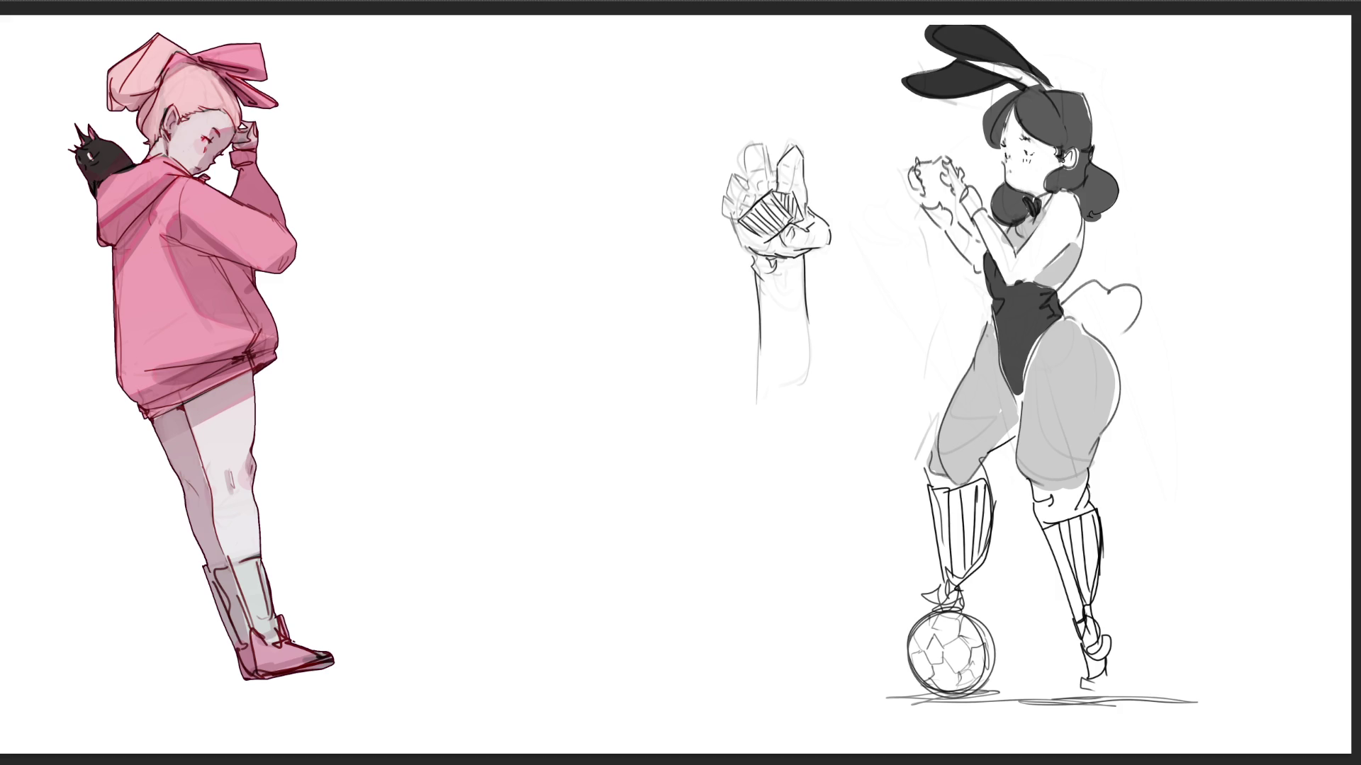
drag(728, 220, 741, 243)
mouse_move(725, 189)
mouse_down()
mouse_move(719, 214)
mouse_move(739, 168)
mouse_up()
mouse_move(753, 176)
mouse_down()
mouse_move(744, 194)
mouse_move(765, 192)
mouse_move(738, 210)
mouse_move(794, 184)
mouse_up()
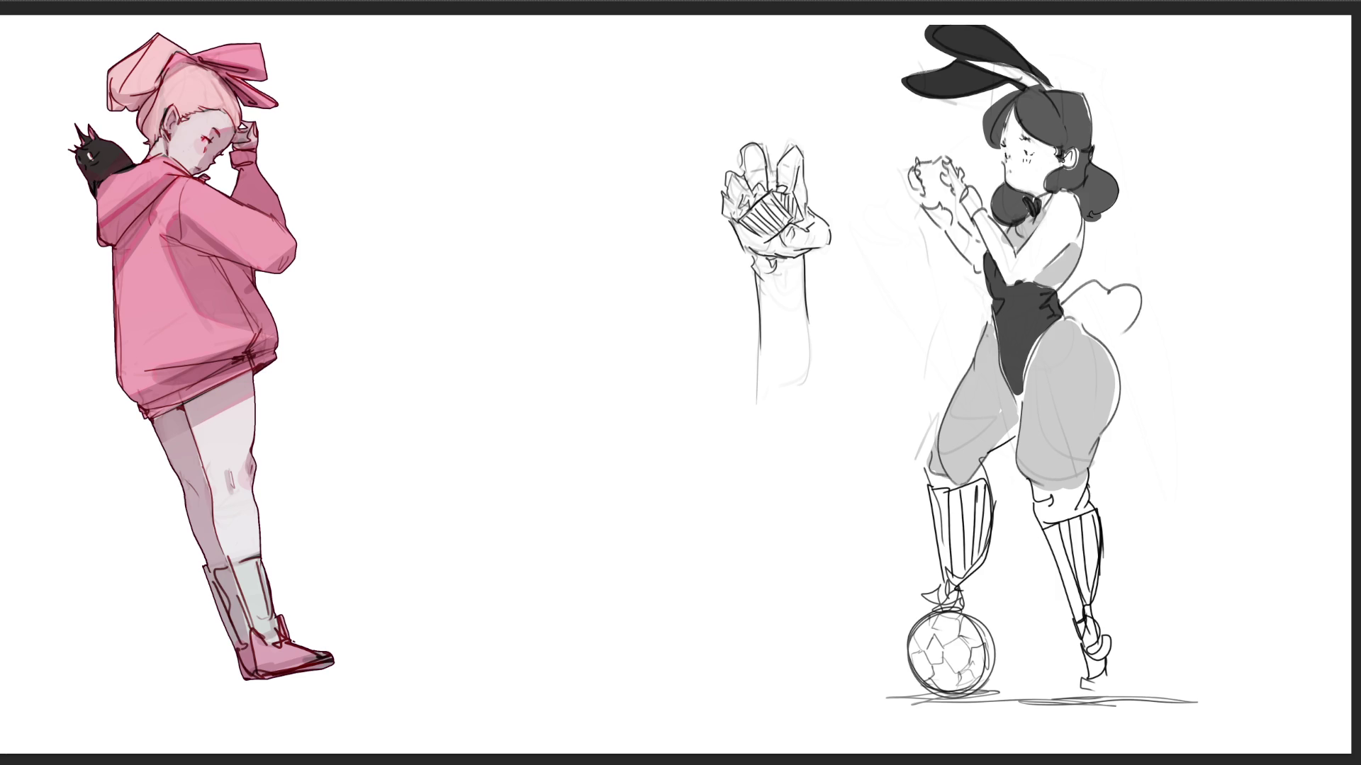
drag(787, 202, 730, 248)
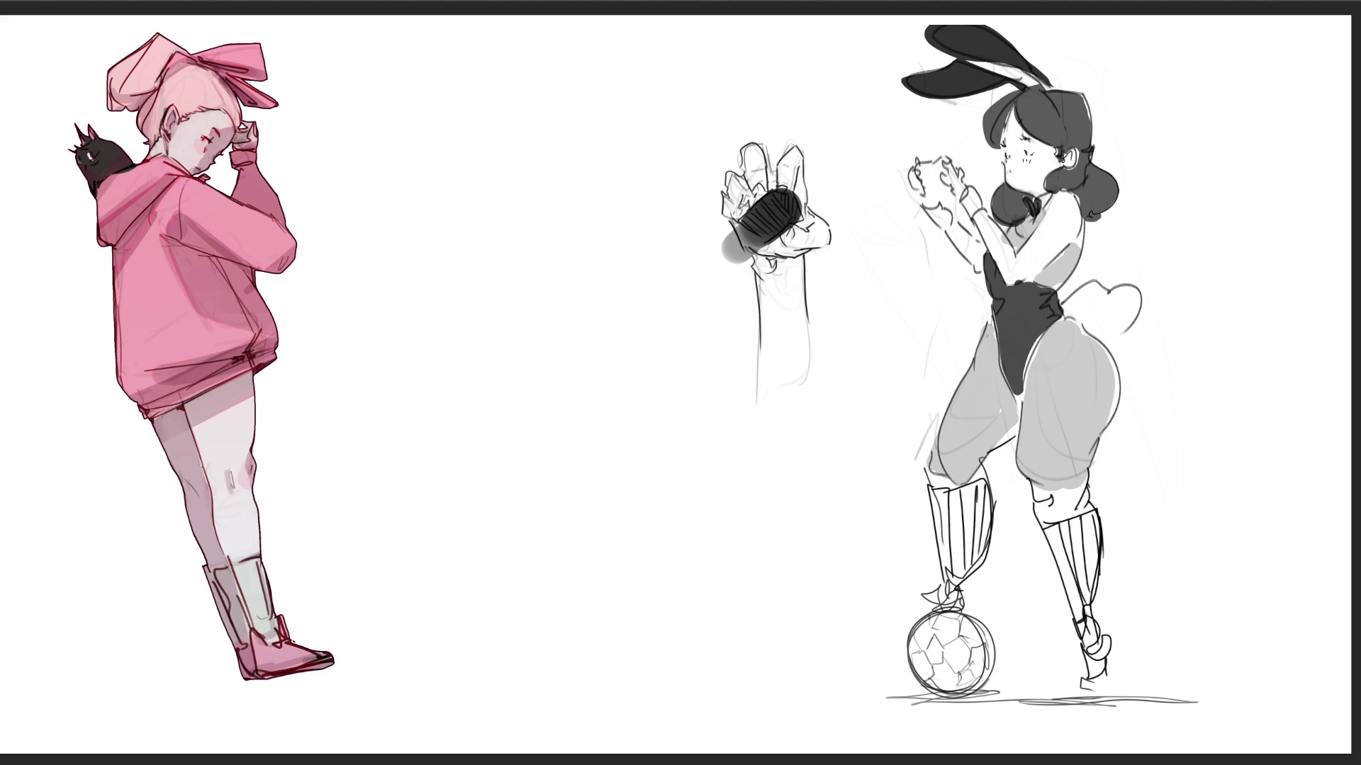
- Write large black 'BRB' lettering down the blank canvas beside the pink figure
drag(450, 147, 453, 298)
mouse_move(405, 167)
mouse_down()
mouse_move(440, 202)
mouse_move(433, 309)
mouse_move(453, 495)
mouse_up()
click(383, 365)
drag(383, 365, 620, 484)
drag(417, 571, 470, 670)
mouse_move(372, 546)
mouse_down()
mouse_move(390, 609)
mouse_move(368, 730)
mouse_up()
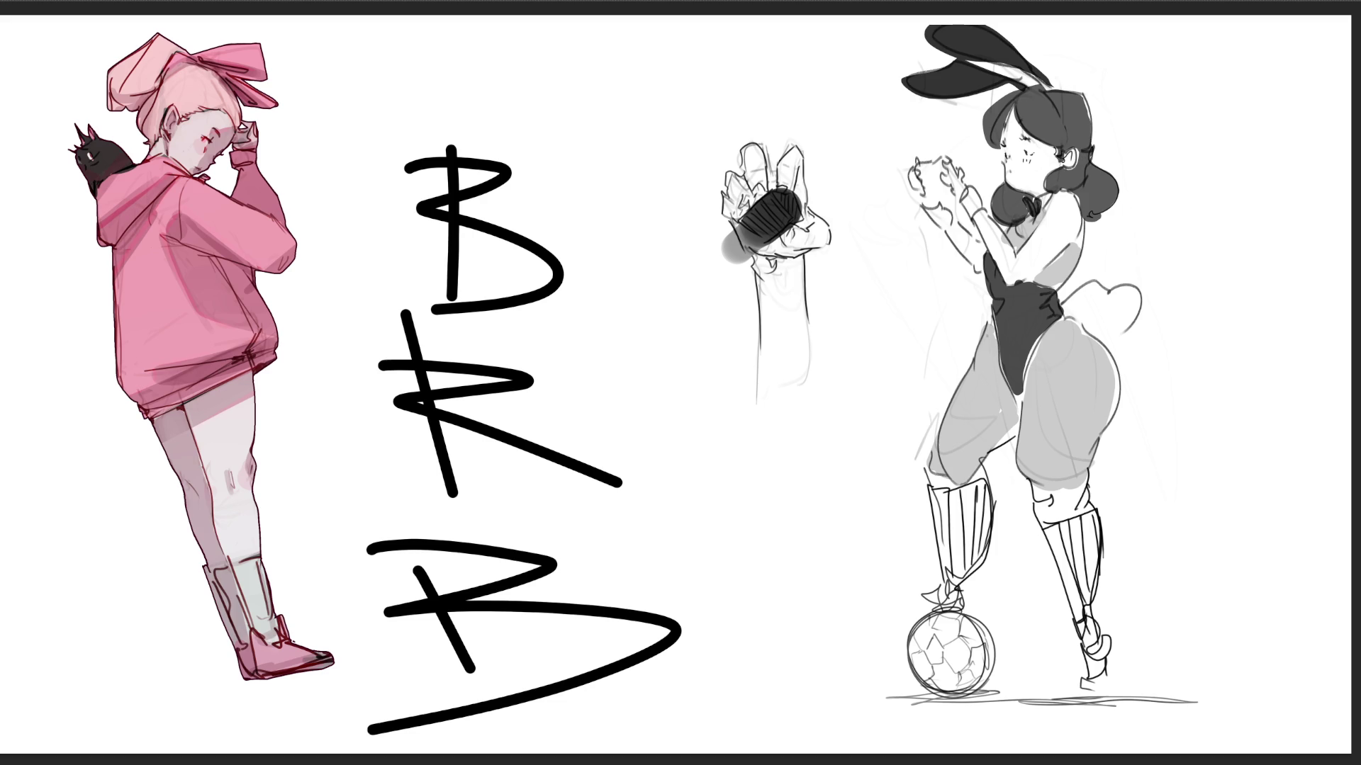
- Undo the lettering strokes until only a single black 'B' remains
drag(636, 377, 672, 408)
key(ctrl+z)
key(ctrl+z)
key(ctrl+z)
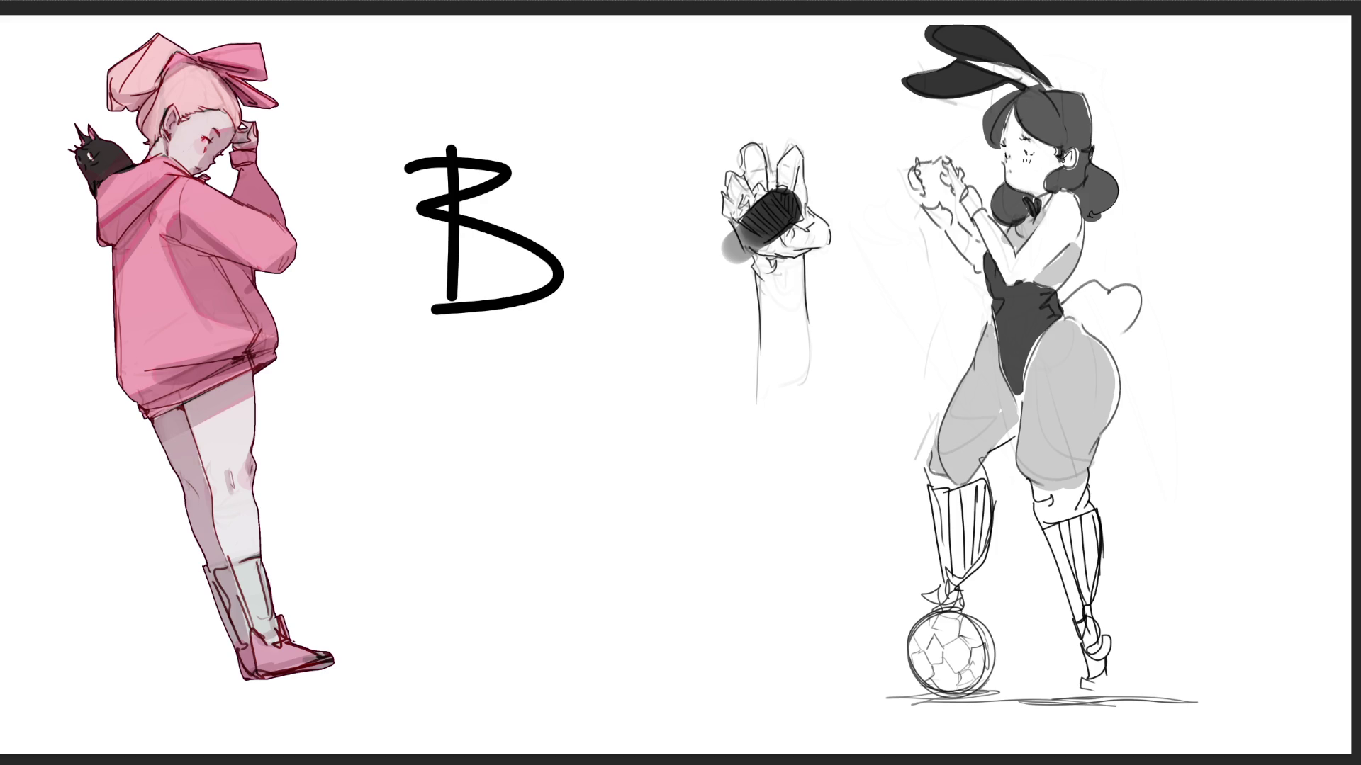
key(ctrl+z)
key(ctrl+z)
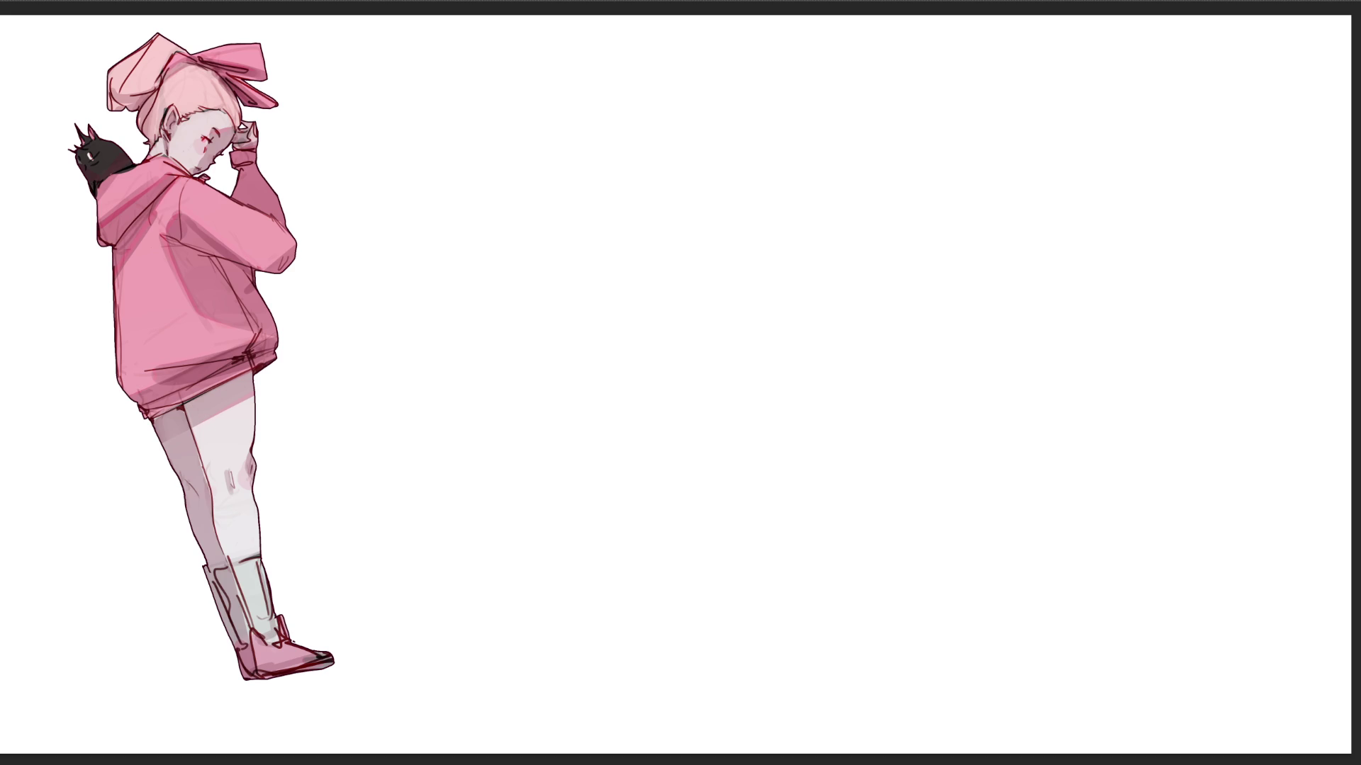
- Sketch a gray flame-like finger study with wrist and forearm lines beside the character
drag(585, 191, 648, 172)
drag(593, 214, 672, 197)
mouse_move(647, 151)
mouse_down()
mouse_move(661, 143)
mouse_move(684, 162)
mouse_up()
mouse_move(594, 186)
mouse_down()
mouse_move(562, 185)
mouse_move(588, 199)
mouse_up()
mouse_move(564, 142)
mouse_down()
mouse_move(568, 112)
mouse_move(591, 146)
mouse_move(592, 109)
mouse_move(609, 139)
mouse_move(633, 100)
mouse_move(661, 132)
mouse_up()
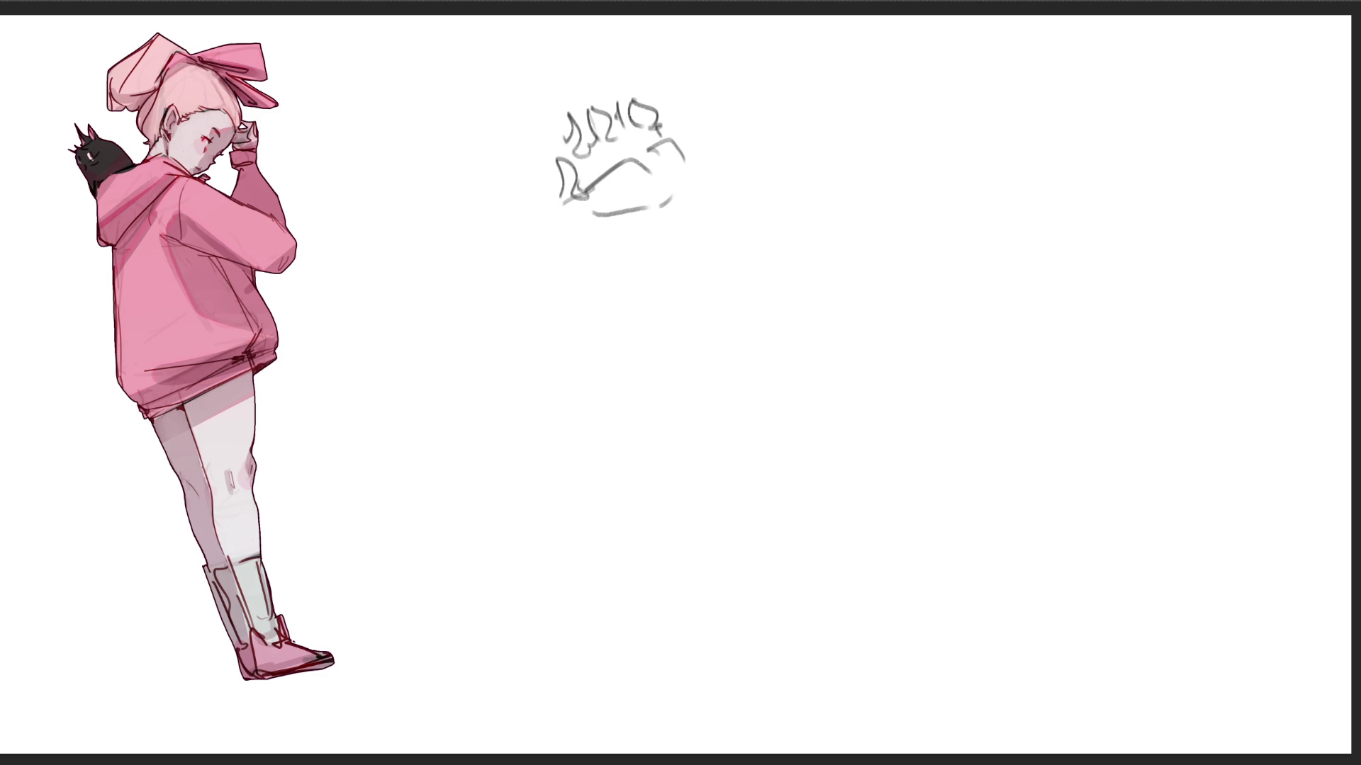
mouse_move(585, 171)
mouse_down()
mouse_move(653, 139)
mouse_move(670, 179)
mouse_move(764, 162)
mouse_up()
mouse_move(672, 190)
mouse_down()
mouse_move(663, 201)
mouse_move(755, 206)
mouse_up()
- Start a second hand study below, with its outline, lower arc and knuckle nub
mouse_move(620, 347)
mouse_down()
mouse_move(662, 291)
mouse_move(716, 351)
mouse_up()
mouse_move(712, 327)
mouse_down()
mouse_move(729, 375)
mouse_move(687, 395)
mouse_up()
drag(615, 347, 599, 405)
mouse_move(602, 383)
mouse_down()
mouse_move(616, 411)
mouse_move(672, 393)
mouse_up()
mouse_move(723, 339)
mouse_down()
mouse_move(787, 353)
mouse_move(746, 383)
mouse_up()
- Extend finger shapes downward from the second hand and close the finger's end
mouse_move(624, 418)
mouse_down()
mouse_move(664, 395)
mouse_move(652, 445)
mouse_up()
drag(628, 418, 615, 458)
drag(670, 414, 632, 461)
drag(663, 436, 606, 516)
mouse_move(618, 448)
mouse_down()
mouse_move(591, 511)
mouse_move(608, 516)
mouse_up()
mouse_move(609, 376)
mouse_down()
mouse_move(549, 482)
mouse_move(595, 455)
mouse_up()
- Add a second finger on the left, refine the hand's top and draw its forearm
mouse_move(592, 394)
mouse_down()
mouse_move(531, 471)
mouse_move(544, 423)
mouse_up()
drag(570, 412, 547, 427)
drag(602, 362, 570, 395)
drag(682, 287, 599, 360)
mouse_move(709, 290)
mouse_down()
mouse_move(728, 327)
mouse_move(743, 306)
mouse_move(732, 326)
mouse_up()
mouse_move(760, 278)
mouse_down()
mouse_move(749, 308)
mouse_move(859, 294)
mouse_up()
drag(733, 327, 864, 301)
mouse_move(758, 272)
mouse_down()
mouse_move(876, 250)
mouse_move(876, 301)
mouse_up()
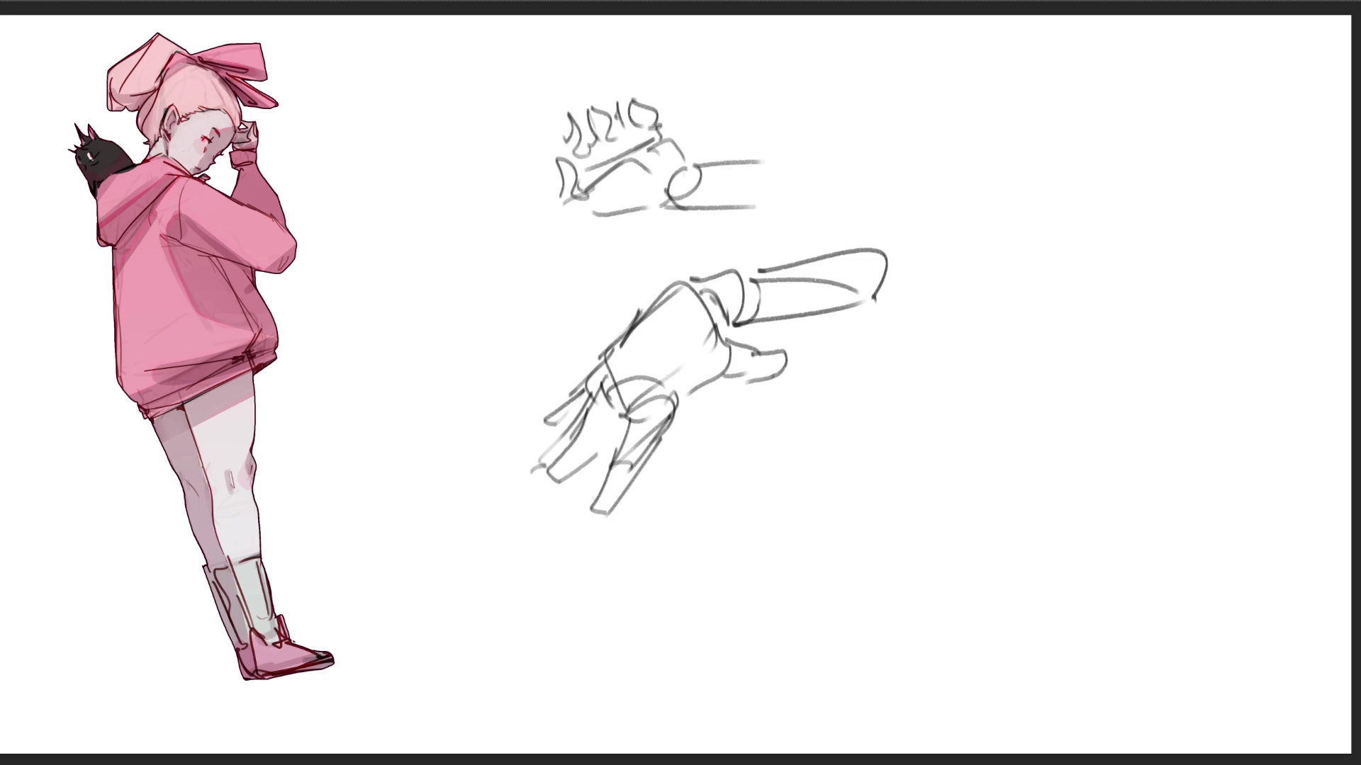
- Sketch a rounded hand study with a hooked top at the right, then fade the sketches
drag(999, 287, 1007, 351)
mouse_move(1000, 285)
mouse_down()
mouse_move(1038, 244)
mouse_move(1089, 351)
mouse_move(1021, 369)
mouse_up()
mouse_move(1072, 232)
mouse_down()
mouse_move(1111, 299)
mouse_move(1104, 340)
mouse_up()
mouse_move(1050, 228)
mouse_down()
mouse_move(1114, 284)
mouse_move(1088, 309)
mouse_up()
mouse_move(1091, 245)
mouse_down()
mouse_move(1076, 320)
mouse_move(1056, 319)
mouse_up()
drag(1078, 318, 1011, 343)
mouse_move(1006, 297)
mouse_down()
mouse_move(1003, 312)
mouse_move(1090, 218)
mouse_up()
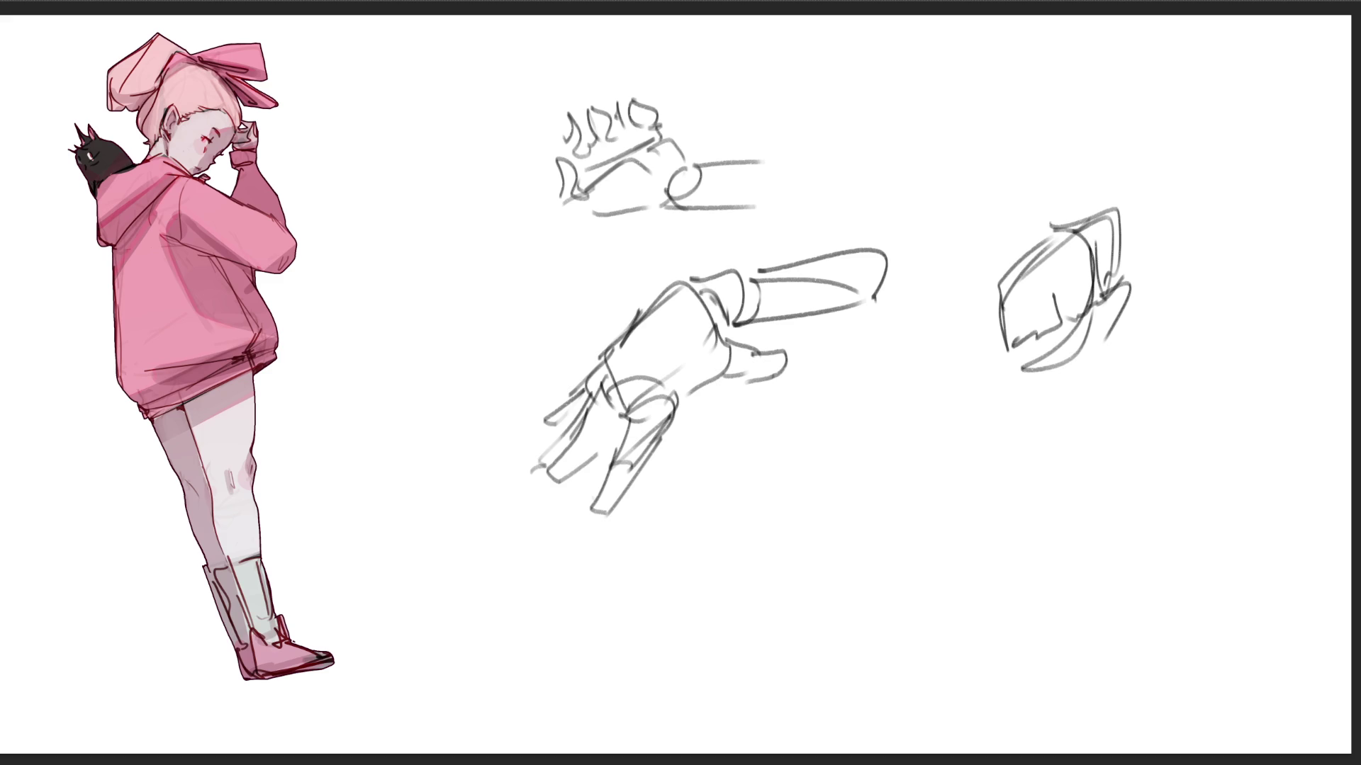
mouse_move(996, 197)
mouse_down()
mouse_move(723, 340)
mouse_move(1160, 228)
mouse_move(1106, 209)
mouse_move(622, 516)
mouse_move(1200, 495)
mouse_move(1078, 284)
mouse_up()
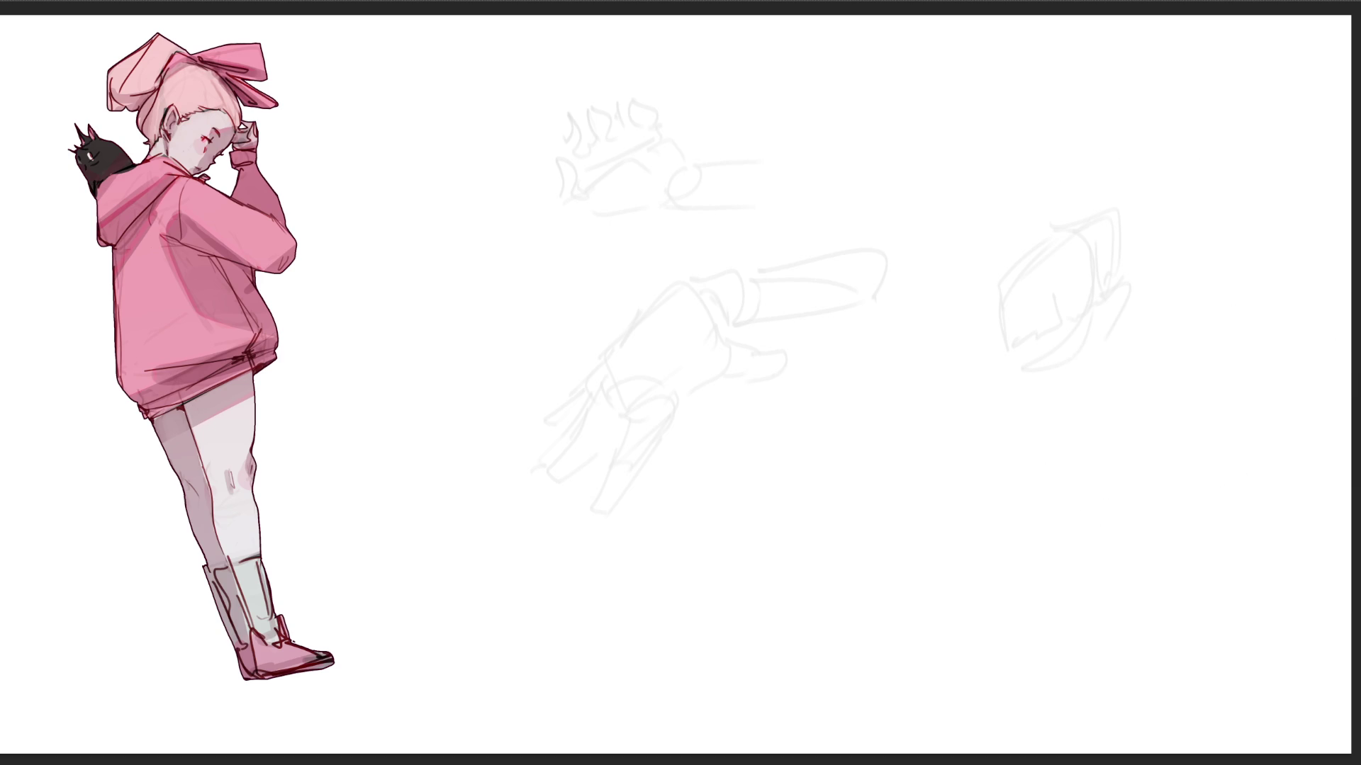
- Draw a dark hand study near the top with pointed fingers and interior lines
mouse_move(460, 250)
mouse_down()
mouse_move(427, 192)
mouse_move(474, 139)
mouse_move(540, 227)
mouse_move(528, 278)
mouse_move(542, 241)
mouse_up()
mouse_move(538, 174)
mouse_down()
mouse_move(554, 128)
mouse_move(528, 177)
mouse_move(470, 131)
mouse_move(466, 67)
mouse_move(496, 137)
mouse_move(445, 90)
mouse_move(450, 154)
mouse_move(425, 159)
mouse_move(436, 186)
mouse_up()
mouse_move(480, 71)
mouse_down()
mouse_move(512, 113)
mouse_move(506, 227)
mouse_up()
mouse_move(429, 197)
mouse_down()
mouse_move(461, 252)
mouse_move(524, 268)
mouse_up()
drag(489, 290, 547, 282)
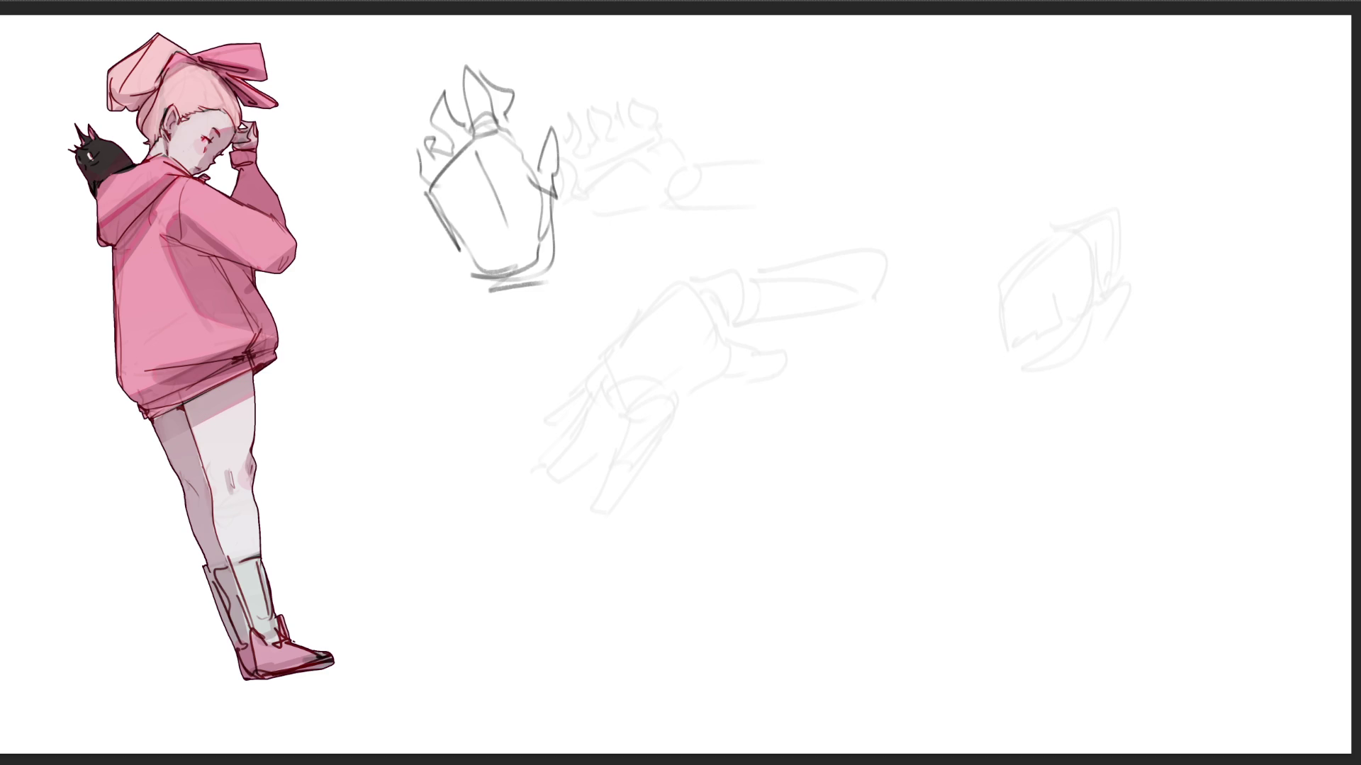
- Sketch a tall hand shape in the upper right with inner lines and a top edge
mouse_move(810, 133)
mouse_down()
mouse_move(797, 218)
mouse_move(840, 119)
mouse_up()
drag(857, 124, 863, 174)
drag(817, 130, 810, 234)
drag(808, 186, 815, 280)
drag(849, 186, 828, 278)
drag(857, 224, 837, 259)
drag(874, 185, 847, 259)
drag(860, 256, 839, 270)
drag(883, 177, 869, 247)
mouse_move(808, 125)
mouse_down()
mouse_move(859, 108)
mouse_move(953, 157)
mouse_up()
- Extend the hand into a curved wrist and forearm ending in a point
drag(861, 114, 950, 155)
drag(878, 182, 958, 164)
mouse_move(958, 165)
mouse_down()
mouse_move(931, 198)
mouse_move(785, 201)
mouse_move(960, 163)
mouse_move(965, 202)
mouse_move(1012, 174)
mouse_up()
mouse_move(987, 165)
mouse_down()
mouse_move(979, 198)
mouse_move(1036, 186)
mouse_up()
drag(929, 196, 1021, 212)
mouse_move(1025, 178)
mouse_down()
mouse_move(1018, 212)
mouse_move(1091, 252)
mouse_up()
drag(958, 206, 1102, 264)
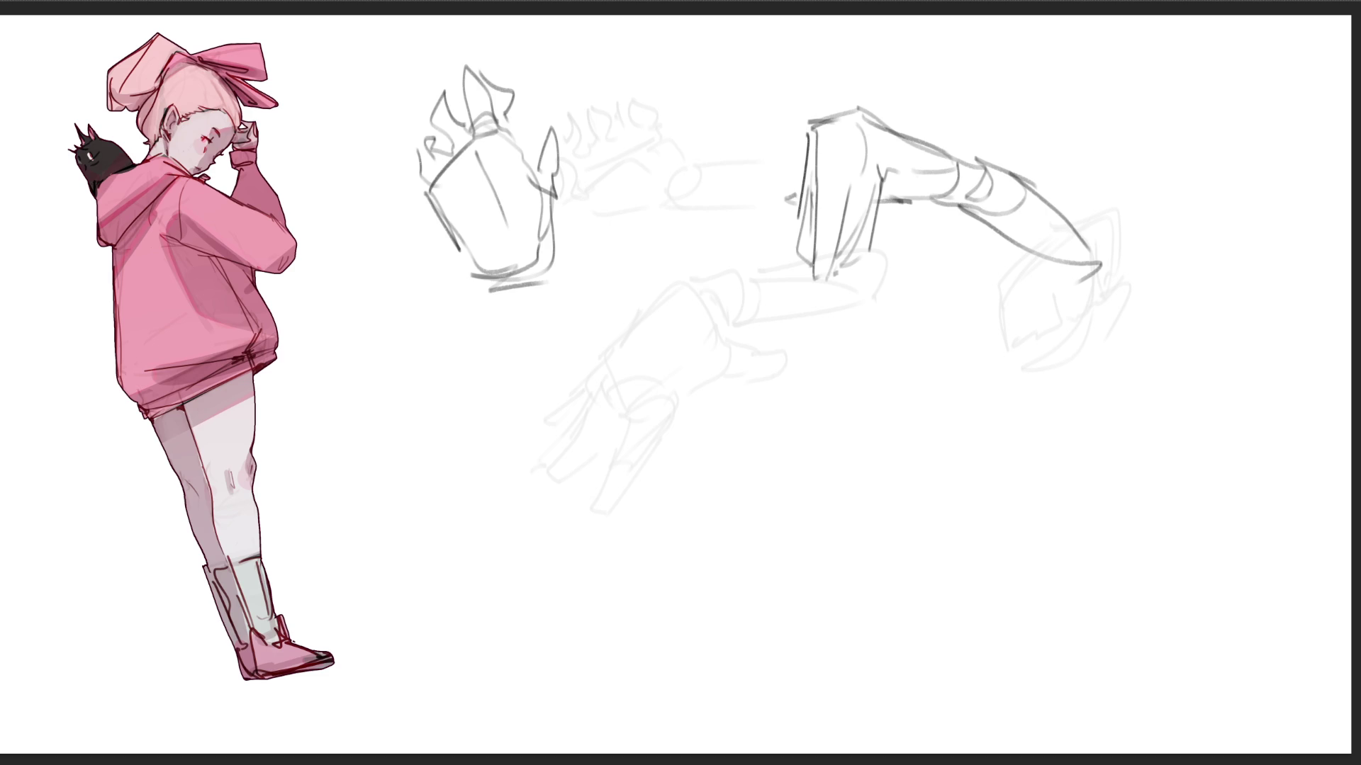
- Start a foot study with an arch, left contour and lines toward the sole
mouse_move(629, 282)
mouse_down()
mouse_move(619, 329)
mouse_move(673, 368)
mouse_up()
mouse_move(629, 287)
mouse_down()
mouse_move(658, 365)
mouse_move(613, 410)
mouse_up()
mouse_move(616, 348)
mouse_down()
mouse_move(565, 438)
mouse_move(598, 496)
mouse_up()
mouse_move(592, 369)
mouse_down()
mouse_move(654, 420)
mouse_move(658, 472)
mouse_up()
drag(680, 334, 666, 436)
mouse_move(582, 483)
mouse_down()
mouse_move(655, 559)
mouse_move(629, 593)
mouse_up()
drag(649, 477, 620, 560)
- Draw the foot's outer curve and sole, then add and refine the toes
drag(664, 427, 667, 492)
drag(681, 502, 703, 615)
mouse_move(608, 556)
mouse_down()
mouse_move(668, 623)
mouse_move(720, 614)
mouse_up()
drag(621, 608, 741, 609)
mouse_move(740, 600)
mouse_down()
mouse_move(730, 576)
mouse_move(737, 611)
mouse_up()
mouse_move(730, 576)
mouse_down()
mouse_move(757, 578)
mouse_move(761, 610)
mouse_up()
drag(753, 591, 749, 618)
drag(721, 568, 779, 598)
drag(774, 604, 750, 611)
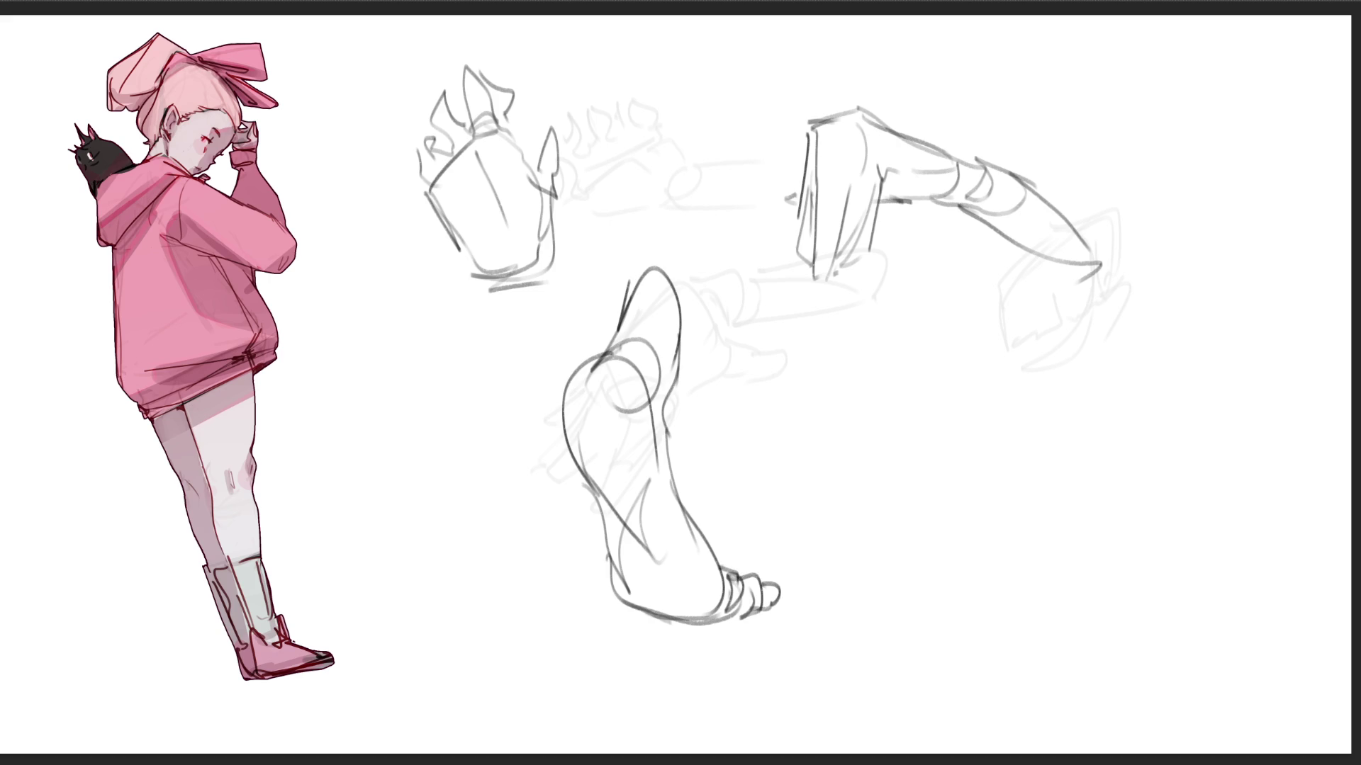
- Sketch a rounded heel for another foot and the foot shape below it
drag(899, 365, 897, 400)
mouse_move(897, 377)
mouse_down()
mouse_move(953, 301)
mouse_move(957, 403)
mouse_up()
drag(910, 347, 903, 405)
drag(914, 351, 936, 434)
drag(977, 303, 1005, 387)
mouse_move(1000, 339)
mouse_down()
mouse_move(1043, 457)
mouse_move(930, 440)
mouse_up()
mouse_move(934, 433)
mouse_down()
mouse_move(1001, 361)
mouse_move(1019, 451)
mouse_up()
drag(999, 457, 1046, 489)
drag(1024, 443, 1051, 533)
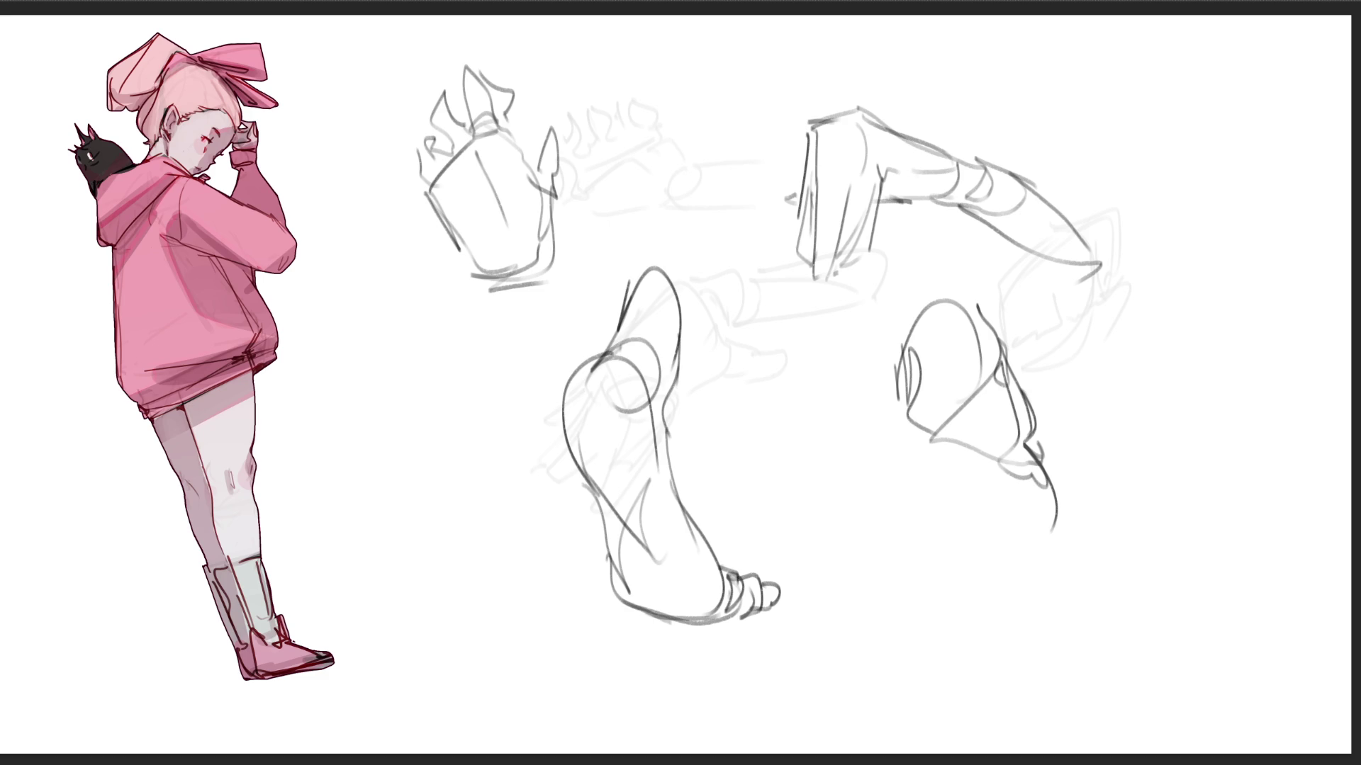
- Finish the right foot with ankle, heel, outer contour, sole and toe marks
mouse_move(898, 405)
mouse_down()
mouse_move(916, 430)
mouse_move(990, 416)
mouse_move(1060, 521)
mouse_move(983, 606)
mouse_move(1036, 567)
mouse_up()
mouse_move(1033, 445)
mouse_down()
mouse_move(1056, 489)
mouse_move(1063, 592)
mouse_up()
drag(942, 455, 921, 572)
drag(905, 384, 897, 463)
drag(950, 604, 891, 606)
drag(891, 508, 835, 596)
drag(834, 599, 903, 615)
drag(856, 572, 815, 608)
mouse_move(815, 610)
mouse_down()
mouse_move(847, 613)
mouse_move(873, 582)
mouse_move(975, 605)
mouse_move(1014, 585)
mouse_move(1061, 462)
mouse_up()
drag(910, 411, 845, 568)
mouse_move(872, 563)
mouse_down()
mouse_move(830, 596)
mouse_move(870, 606)
mouse_up()
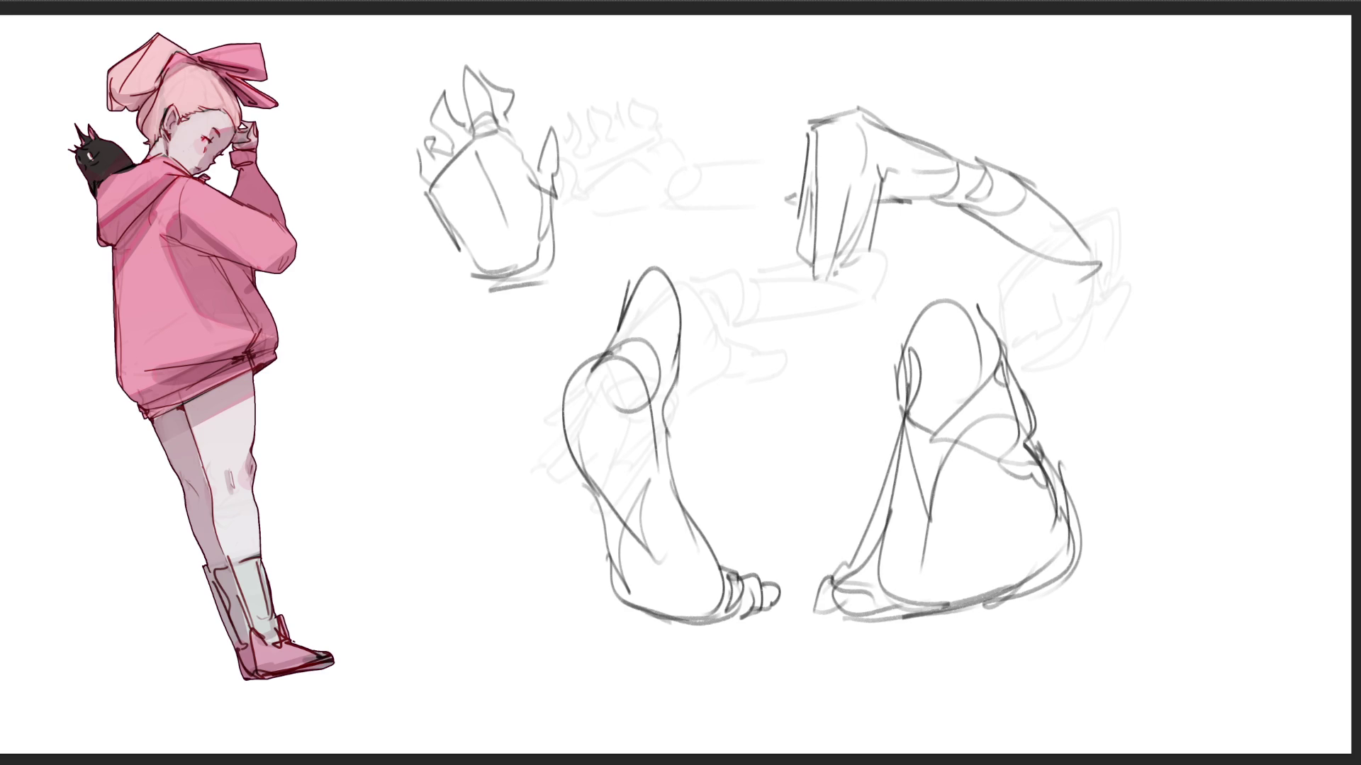
- Begin a new foot study at left with inner curves, sides and sole
mouse_move(382, 364)
mouse_down()
mouse_move(380, 429)
mouse_move(438, 354)
mouse_move(454, 454)
mouse_up()
drag(454, 392, 446, 538)
mouse_move(381, 376)
mouse_down()
mouse_move(386, 362)
mouse_move(368, 508)
mouse_up()
drag(418, 332, 379, 425)
mouse_move(423, 297)
mouse_down()
mouse_move(386, 397)
mouse_move(442, 376)
mouse_move(372, 390)
mouse_up()
drag(447, 319, 448, 340)
drag(452, 337, 418, 401)
drag(374, 378, 430, 443)
drag(456, 383, 418, 507)
drag(373, 448, 371, 508)
drag(377, 504, 430, 526)
- Extend the new foot's sole and heel and draw the toes and side marks
drag(457, 373, 445, 563)
drag(372, 489, 365, 564)
mouse_move(368, 563)
mouse_down()
mouse_move(473, 617)
mouse_move(434, 604)
mouse_up()
drag(428, 586, 442, 622)
drag(389, 572, 413, 606)
drag(370, 572, 390, 602)
drag(365, 530, 369, 571)
drag(450, 351, 456, 374)
drag(461, 392, 458, 441)
mouse_move(462, 343)
mouse_down()
mouse_move(446, 521)
mouse_move(438, 403)
mouse_up()
- Darken the new foot's side, redraw the ankle and instep, and mark an X in its ellipse
drag(377, 362, 374, 454)
drag(372, 454, 415, 533)
drag(444, 425, 425, 530)
mouse_move(385, 523)
mouse_down()
mouse_move(445, 496)
mouse_move(430, 578)
mouse_up()
drag(433, 535, 434, 580)
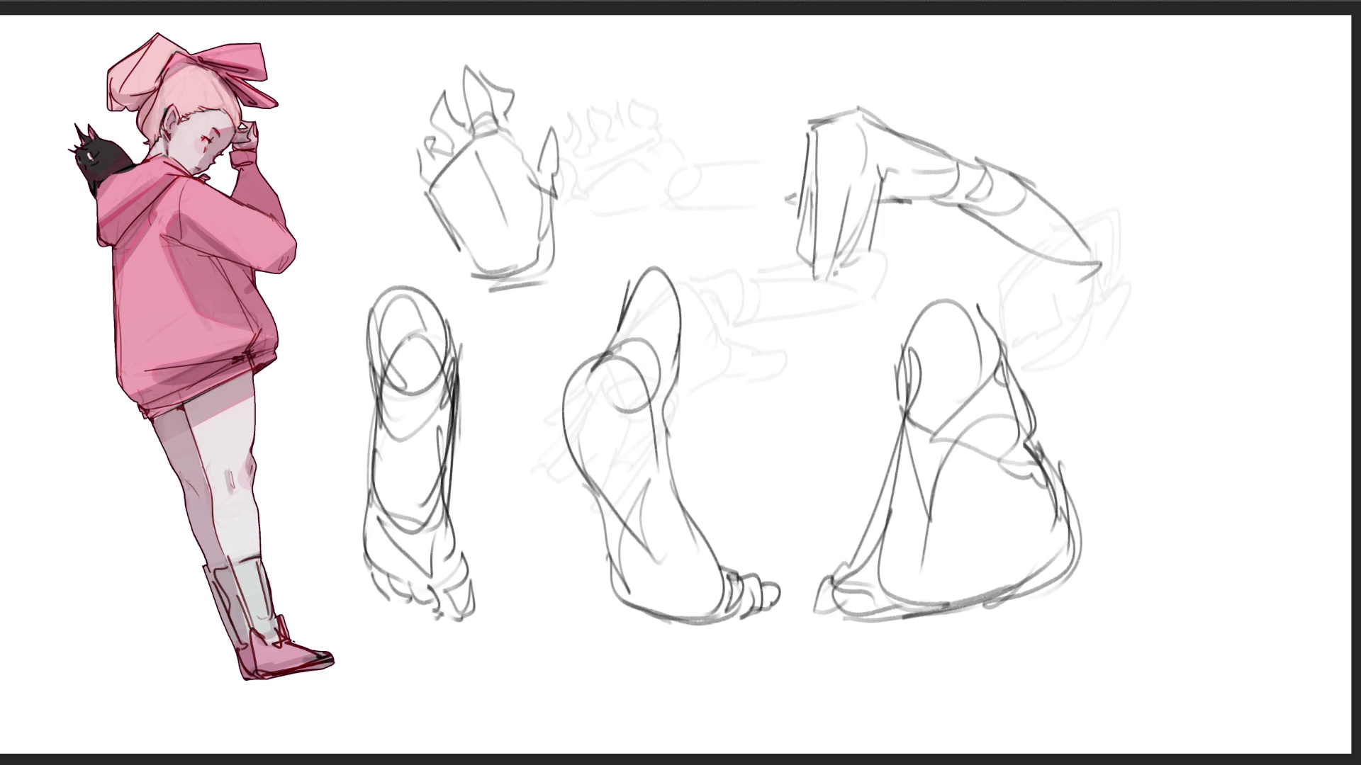
drag(384, 319, 430, 358)
drag(409, 307, 395, 368)
- Sketch a small open-palm hand at far right with raised fingers and knuckle lines
drag(1166, 314, 1182, 349)
mouse_move(1198, 278)
mouse_down()
mouse_move(1166, 324)
mouse_move(1237, 336)
mouse_up()
mouse_move(1225, 274)
mouse_down()
mouse_move(1236, 292)
mouse_move(1227, 349)
mouse_move(1175, 343)
mouse_move(1134, 259)
mouse_move(1169, 278)
mouse_up()
mouse_move(1184, 284)
mouse_down()
mouse_move(1174, 222)
mouse_move(1225, 231)
mouse_move(1266, 280)
mouse_up()
drag(1176, 223, 1200, 224)
mouse_move(1211, 188)
mouse_down()
mouse_move(1201, 225)
mouse_move(1280, 241)
mouse_move(1267, 303)
mouse_move(1217, 367)
mouse_up()
mouse_move(1197, 271)
mouse_down()
mouse_move(1263, 252)
mouse_move(1230, 266)
mouse_move(1267, 221)
mouse_up()
drag(1252, 202, 1250, 220)
mouse_move(1231, 130)
mouse_down()
mouse_move(1220, 216)
mouse_move(1251, 214)
mouse_move(1252, 236)
mouse_up()
drag(1217, 126, 1218, 224)
drag(1208, 229, 1262, 229)
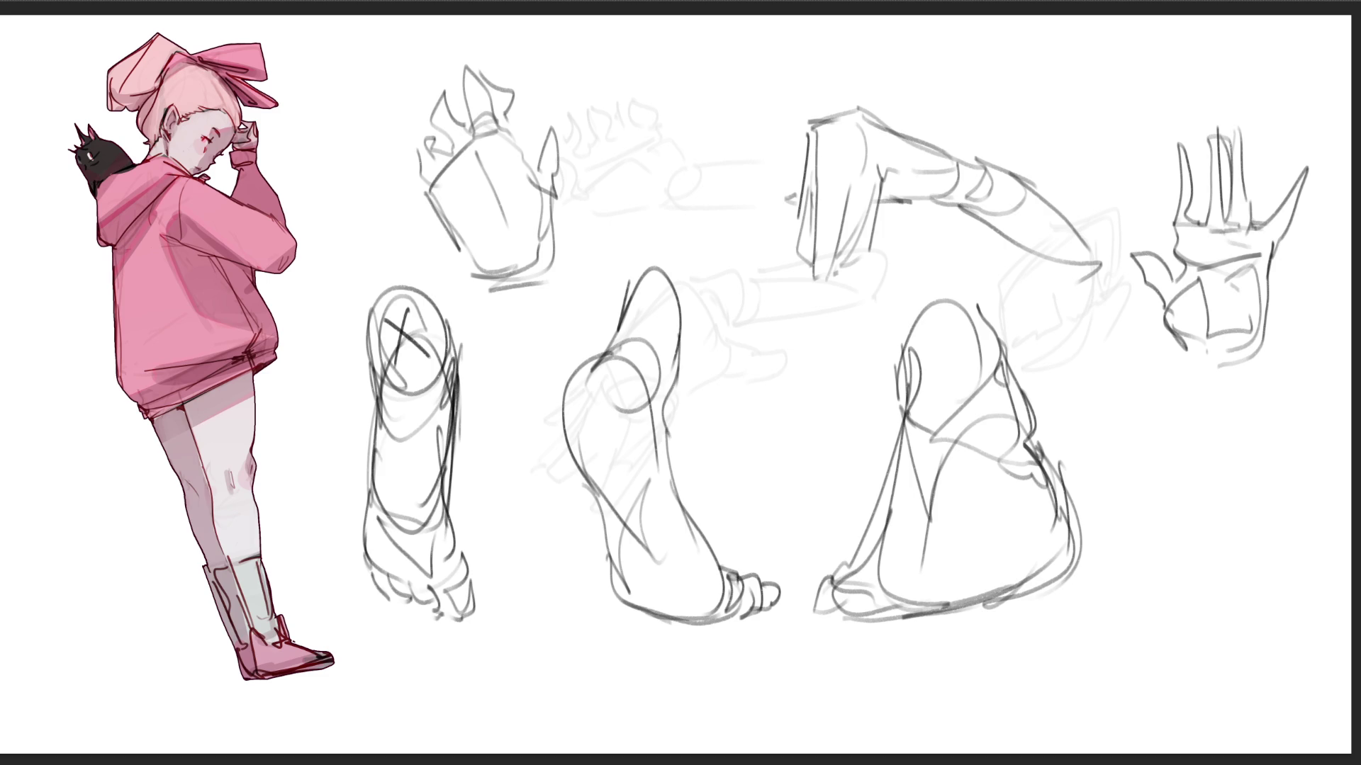
- Ink over the reaching hand's top edge and fingers with the pencil brush
drag(842, 112, 819, 122)
mouse_move(817, 120)
mouse_down()
mouse_move(815, 152)
mouse_move(865, 145)
mouse_move(869, 167)
mouse_move(846, 150)
mouse_move(812, 159)
mouse_move(826, 273)
mouse_move(832, 244)
mouse_up()
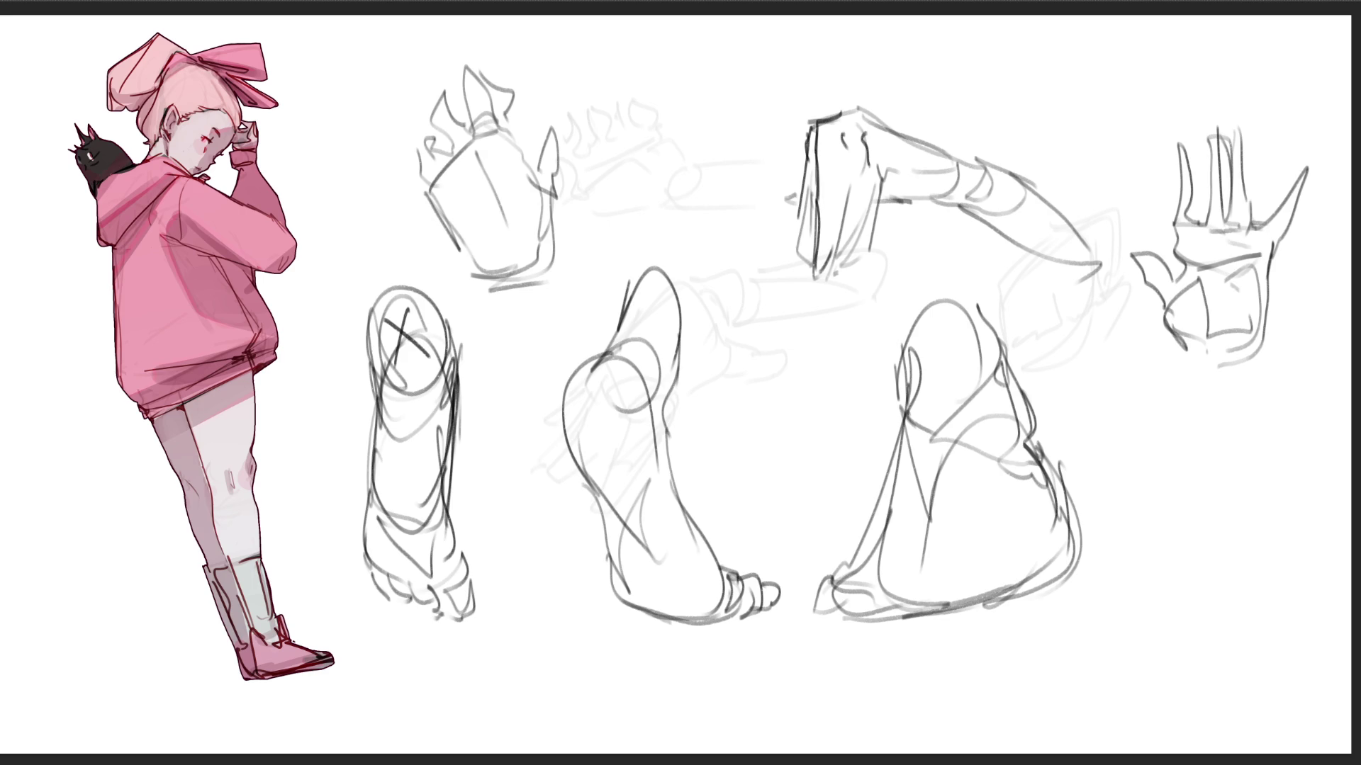
drag(843, 149, 835, 162)
drag(845, 175, 843, 200)
mouse_move(859, 151)
mouse_down()
mouse_move(874, 254)
mouse_move(838, 275)
mouse_up()
drag(843, 177, 824, 265)
mouse_move(807, 142)
mouse_down()
mouse_move(801, 257)
mouse_move(802, 222)
mouse_up()
drag(809, 220, 808, 261)
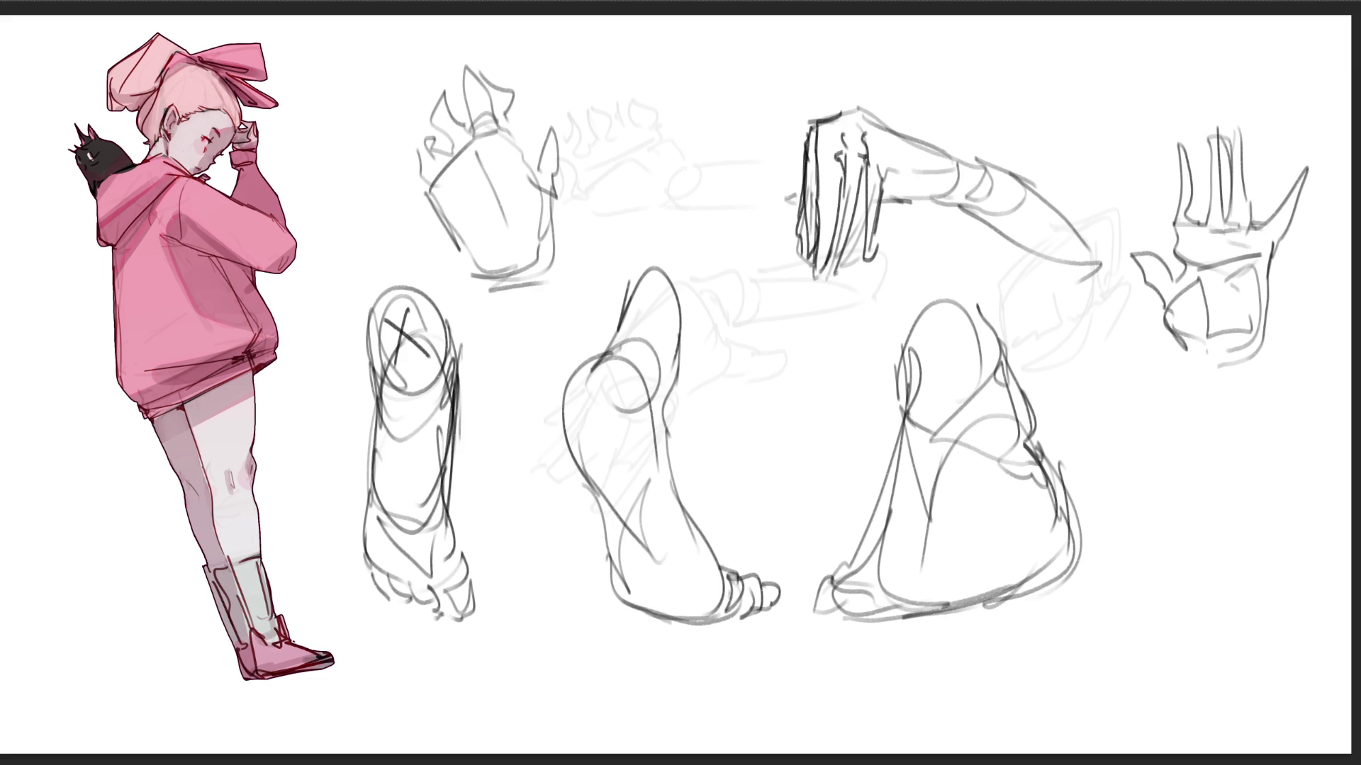
- Darken the reaching hand's wrist, forearm cuff and fingertip outlines
mouse_move(872, 206)
mouse_down()
mouse_move(921, 200)
mouse_move(968, 167)
mouse_up()
drag(875, 180, 943, 183)
drag(875, 115, 968, 151)
mouse_move(969, 151)
mouse_down()
mouse_move(951, 178)
mouse_move(965, 194)
mouse_up()
mouse_move(1000, 173)
mouse_down()
mouse_move(972, 206)
mouse_move(1040, 198)
mouse_up()
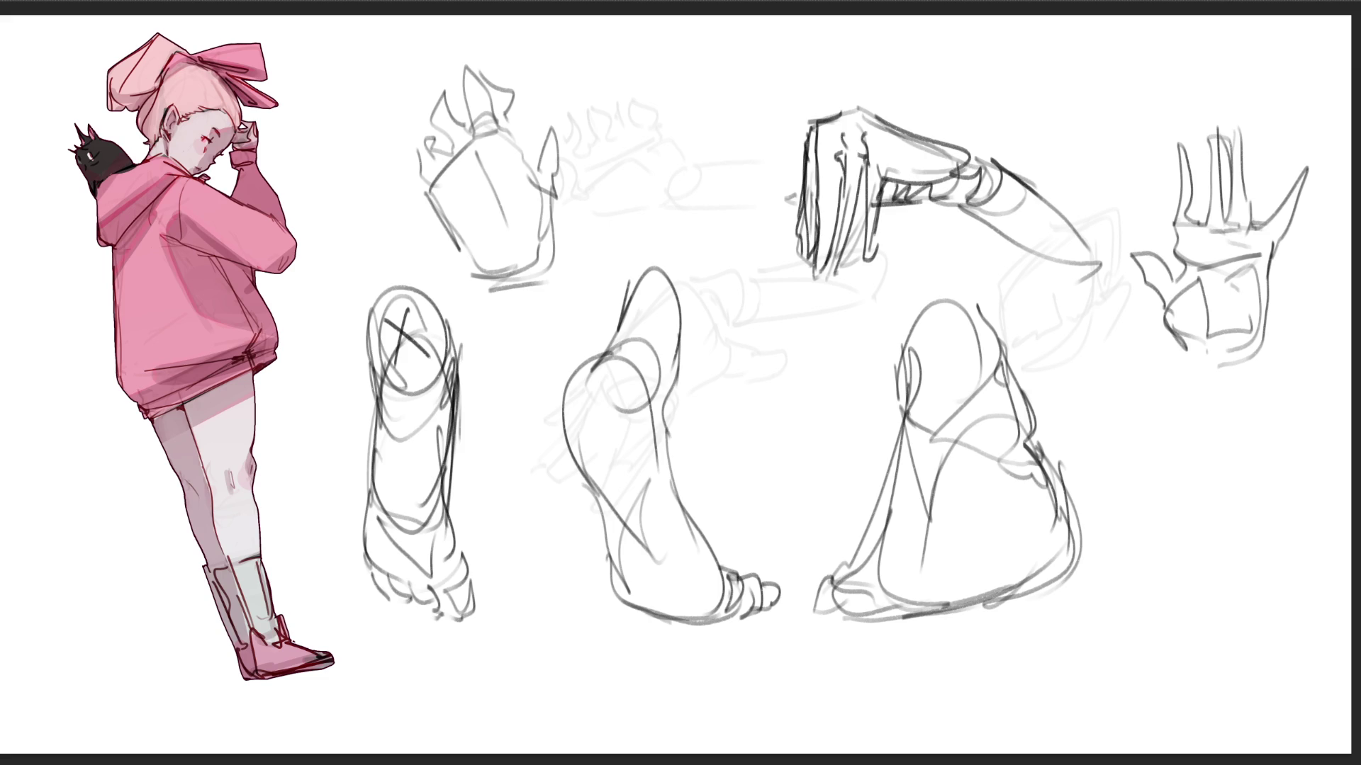
drag(819, 114, 825, 285)
drag(836, 148, 858, 287)
drag(883, 197, 871, 245)
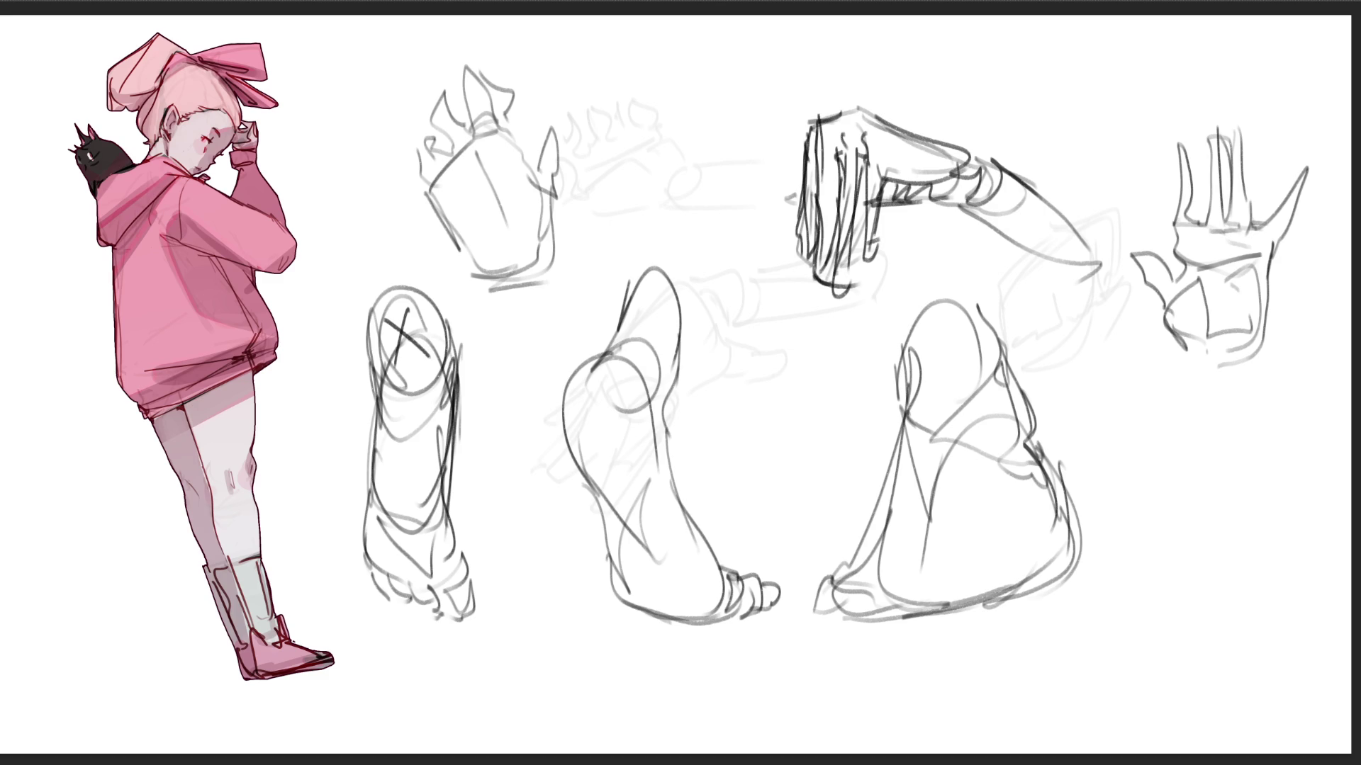
drag(808, 174, 816, 287)
drag(884, 244, 819, 292)
- Darken the upper-left hand study's fingers and contours and add a wrist cuff below it
mouse_move(464, 75)
mouse_down()
mouse_move(471, 119)
mouse_move(475, 69)
mouse_move(496, 125)
mouse_move(513, 90)
mouse_move(518, 111)
mouse_move(467, 127)
mouse_move(460, 84)
mouse_move(430, 118)
mouse_up()
drag(434, 112, 455, 154)
drag(428, 105, 420, 162)
drag(418, 161, 435, 184)
mouse_move(433, 194)
mouse_down()
mouse_move(439, 181)
mouse_move(446, 192)
mouse_up()
drag(443, 183, 469, 140)
drag(490, 129, 503, 155)
drag(430, 194, 537, 283)
mouse_move(501, 115)
mouse_down()
mouse_move(538, 198)
mouse_move(553, 187)
mouse_move(557, 124)
mouse_move(573, 150)
mouse_move(554, 271)
mouse_move(539, 263)
mouse_move(498, 288)
mouse_move(504, 313)
mouse_up()
mouse_move(491, 311)
mouse_down()
mouse_move(557, 296)
mouse_move(564, 358)
mouse_up()
drag(505, 307, 485, 367)
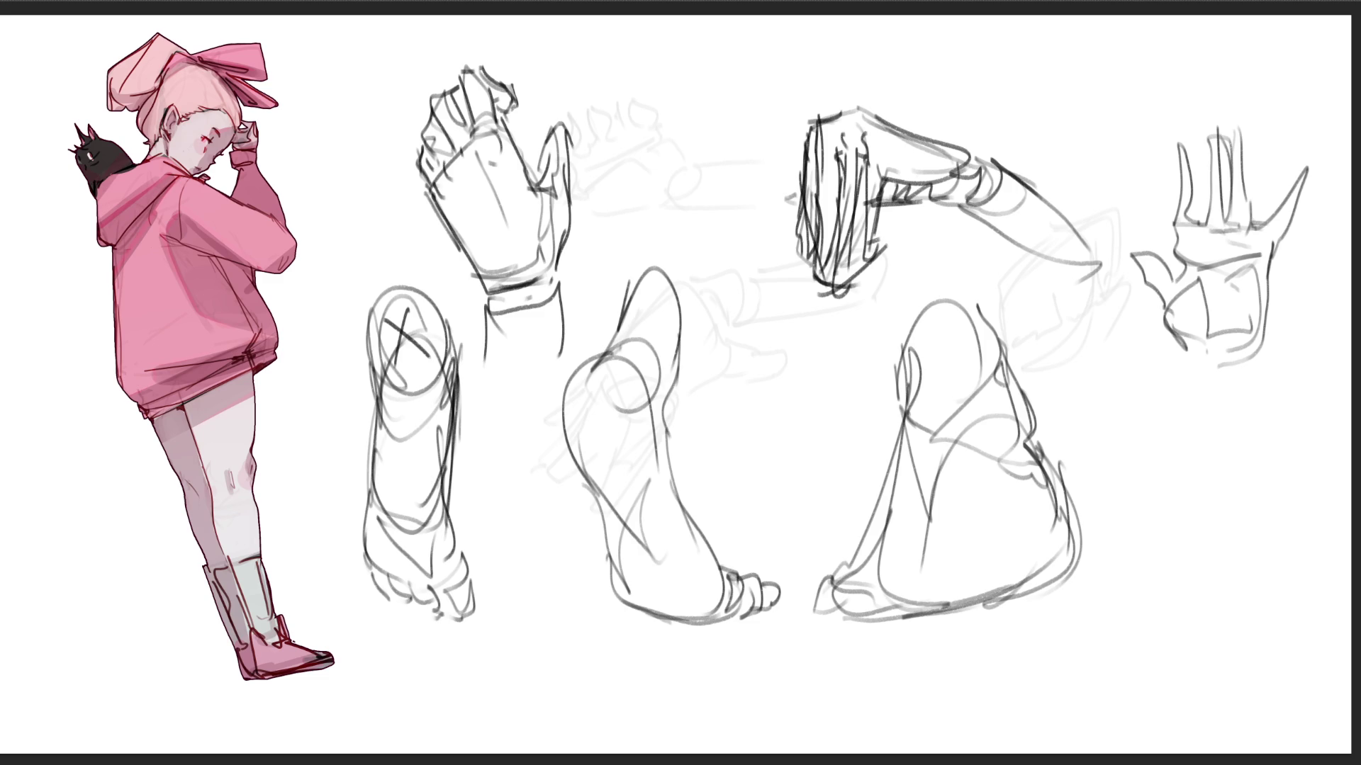
- Draw a tall, widened thumb shape at the top centre
mouse_move(712, 110)
mouse_down()
mouse_move(738, 39)
mouse_move(764, 105)
mouse_up()
drag(715, 67, 747, 64)
mouse_move(748, 67)
mouse_down()
mouse_move(730, 121)
mouse_move(755, 132)
mouse_up()
drag(754, 37, 800, 187)
mouse_move(715, 87)
mouse_down()
mouse_move(706, 207)
mouse_move(781, 125)
mouse_move(757, 256)
mouse_up()
drag(783, 100, 810, 160)
mouse_move(715, 125)
mouse_down()
mouse_move(698, 248)
mouse_move(766, 246)
mouse_up()
mouse_move(765, 249)
mouse_down()
mouse_move(739, 312)
mouse_move(676, 312)
mouse_move(770, 294)
mouse_up()
- Sketch an ear spiral with surrounding lines below the right-hand study
drag(1129, 402, 1138, 462)
mouse_move(1134, 405)
mouse_down()
mouse_move(1180, 386)
mouse_move(1139, 471)
mouse_move(1168, 482)
mouse_move(1156, 526)
mouse_up()
drag(1210, 390, 1197, 538)
mouse_move(1137, 439)
mouse_down()
mouse_move(1139, 486)
mouse_move(1105, 530)
mouse_up()
drag(1142, 489, 1151, 544)
drag(1102, 531, 1162, 644)
- Draw a leg and foot with toes and sole beneath the ear
drag(1180, 537, 1151, 616)
drag(1211, 488, 1195, 677)
mouse_move(1149, 620)
mouse_down()
mouse_move(1155, 651)
mouse_move(1200, 700)
mouse_up()
drag(1197, 599, 1235, 703)
drag(1196, 703, 1233, 697)
drag(1224, 699, 1261, 684)
mouse_move(1231, 685)
mouse_down()
mouse_move(1268, 672)
mouse_move(1282, 686)
mouse_up()
drag(1247, 704, 1284, 675)
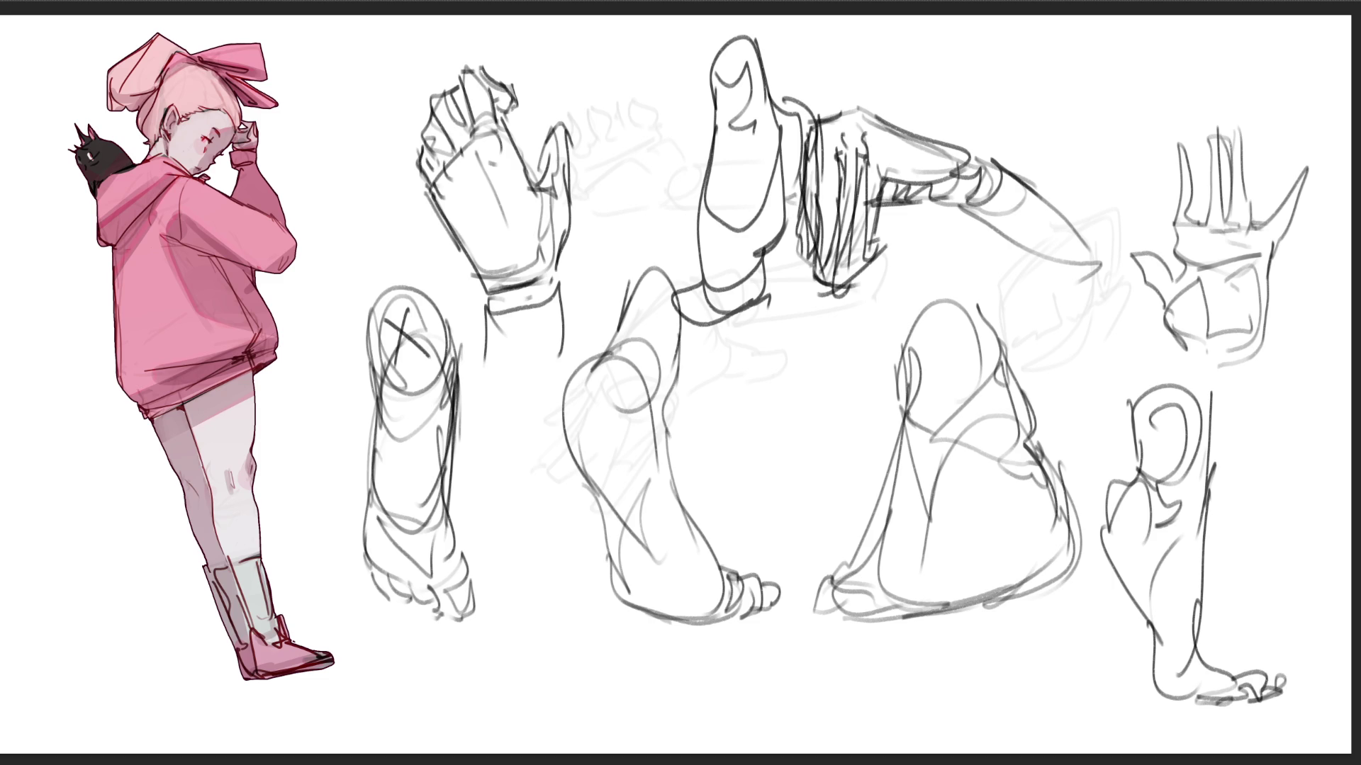
- Scale the hand and foot studies to half size with Ctrl+T and move them down-left
key(ctrl+t)
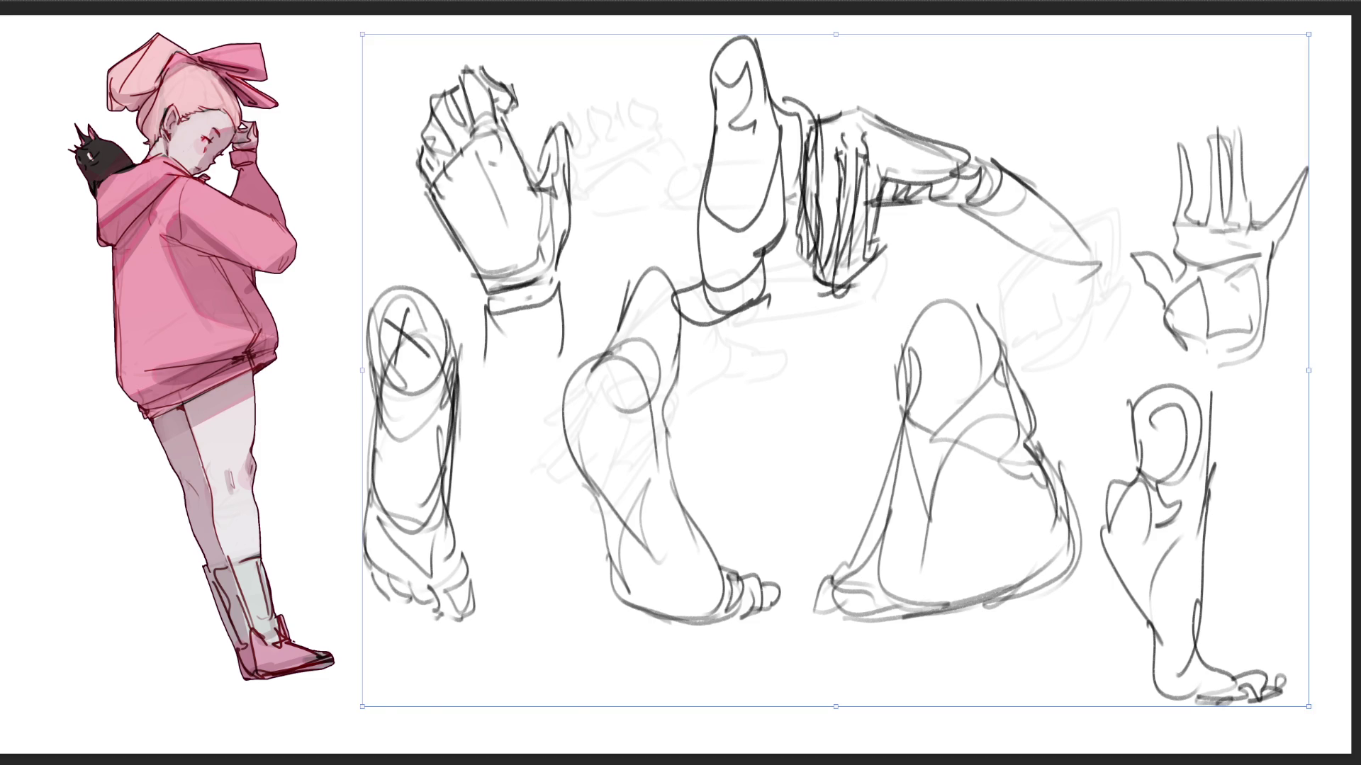
drag(362, 34, 608, 386)
drag(836, 547, 624, 613)
key(Return)
- Sketch an arch-shaped foot with inner lines, sides and base in the empty space
mouse_move(928, 205)
mouse_down()
mouse_move(928, 269)
mouse_move(1010, 228)
mouse_move(1012, 249)
mouse_up()
mouse_move(923, 184)
mouse_down()
mouse_move(937, 360)
mouse_move(965, 241)
mouse_move(1006, 369)
mouse_move(992, 397)
mouse_up()
drag(932, 226, 919, 333)
drag(996, 160, 1020, 297)
mouse_move(929, 309)
mouse_down()
mouse_move(921, 372)
mouse_move(1012, 374)
mouse_up()
mouse_move(1019, 295)
mouse_down()
mouse_move(1024, 310)
mouse_move(953, 410)
mouse_up()
- Widen and reinforce the arch sketch's base, hatching its right side and adding a lower-left curve
drag(935, 315, 992, 421)
mouse_move(1027, 301)
mouse_down()
mouse_move(1061, 357)
mouse_move(950, 423)
mouse_up()
mouse_move(934, 317)
mouse_down()
mouse_move(928, 346)
mouse_move(1017, 415)
mouse_up()
drag(1018, 283, 1038, 400)
drag(1042, 347, 1056, 393)
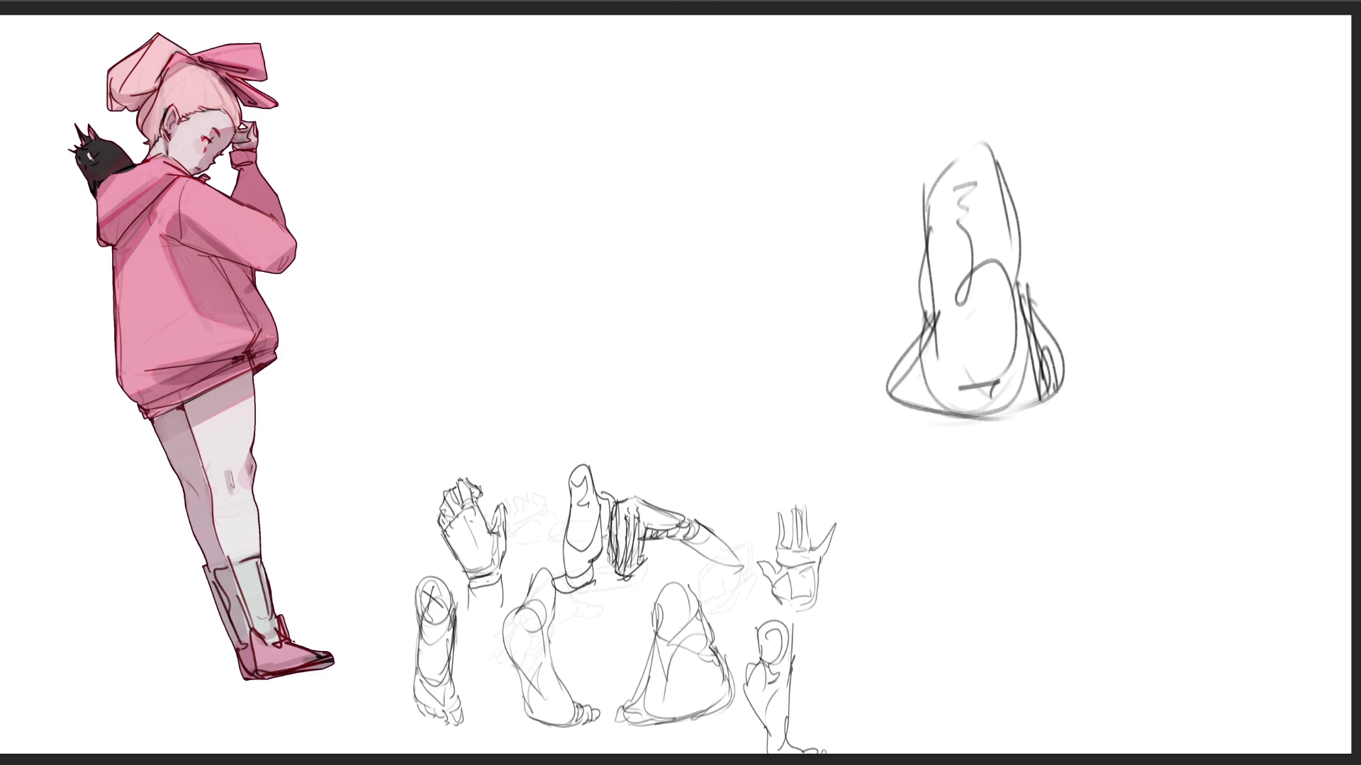
drag(928, 340, 906, 422)
drag(907, 424, 1053, 418)
drag(921, 312, 897, 418)
drag(924, 344, 976, 429)
- Draw a large triangular foot shape at top centre with oval, heel curve and toe bump
drag(622, 77, 627, 181)
drag(628, 132, 734, 190)
drag(620, 55, 630, 240)
drag(619, 121, 641, 238)
drag(621, 170, 664, 227)
mouse_move(703, 37)
mouse_down()
mouse_move(744, 188)
mouse_move(691, 292)
mouse_move(627, 142)
mouse_up()
mouse_move(622, 142)
mouse_down()
mouse_move(624, 374)
mouse_move(774, 244)
mouse_up()
mouse_move(737, 167)
mouse_down()
mouse_move(865, 349)
mouse_move(669, 283)
mouse_move(709, 410)
mouse_move(861, 374)
mouse_move(850, 305)
mouse_move(833, 372)
mouse_up()
mouse_move(625, 207)
mouse_down()
mouse_move(665, 391)
mouse_move(901, 347)
mouse_move(914, 391)
mouse_up()
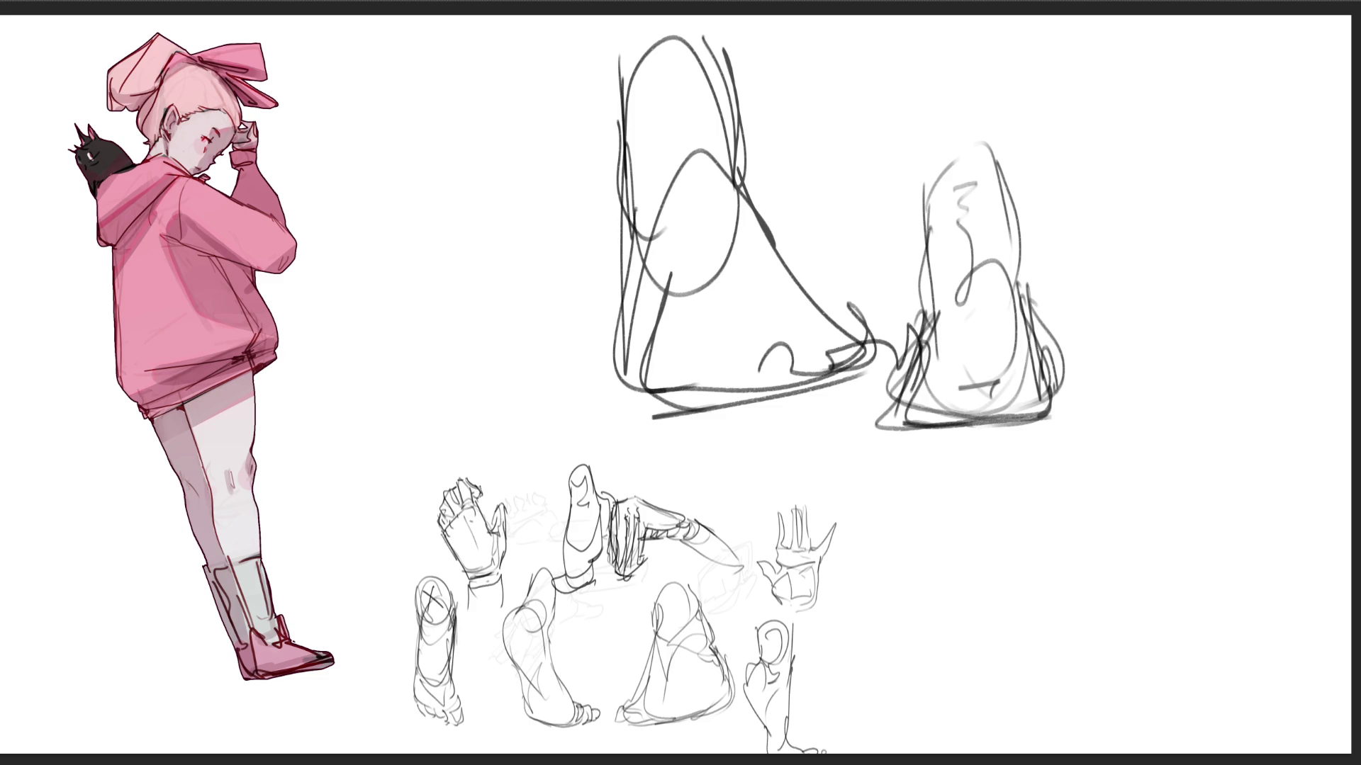
- Sketch a row of rounded toes across the upper right
mouse_move(1060, 119)
mouse_down()
mouse_move(1091, 161)
mouse_move(1122, 152)
mouse_up()
mouse_move(1085, 88)
mouse_down()
mouse_move(1057, 112)
mouse_move(1141, 127)
mouse_move(1059, 106)
mouse_move(1143, 64)
mouse_move(1155, 134)
mouse_move(1138, 135)
mouse_up()
drag(1148, 76, 1192, 75)
mouse_move(1134, 147)
mouse_down()
mouse_move(1213, 88)
mouse_move(1182, 47)
mouse_move(1230, 60)
mouse_move(1223, 119)
mouse_up()
mouse_move(1206, 99)
mouse_down()
mouse_move(1242, 77)
mouse_move(1267, 106)
mouse_up()
drag(1237, 133, 1304, 104)
drag(1304, 82, 1328, 68)
- Add an arc over the toe row and underline it with a long stroke, then zoom out
mouse_move(1239, 67)
mouse_down()
mouse_move(1322, 33)
mouse_move(1332, 67)
mouse_up()
drag(1134, 17, 1091, 59)
drag(1194, 24, 1232, 21)
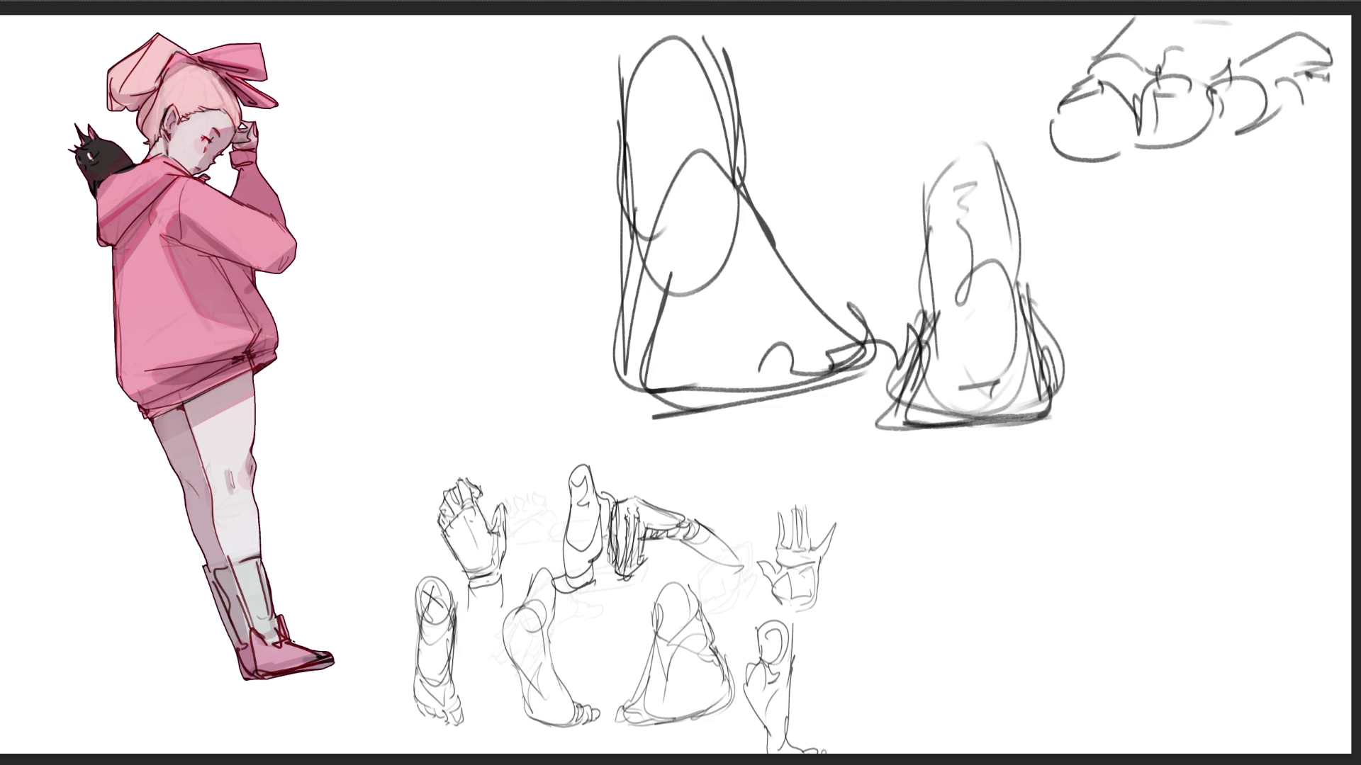
drag(1332, 29, 1340, 60)
mouse_move(1059, 163)
mouse_down()
mouse_move(1276, 134)
mouse_move(1350, 82)
mouse_up()
key(ctrl+minus)
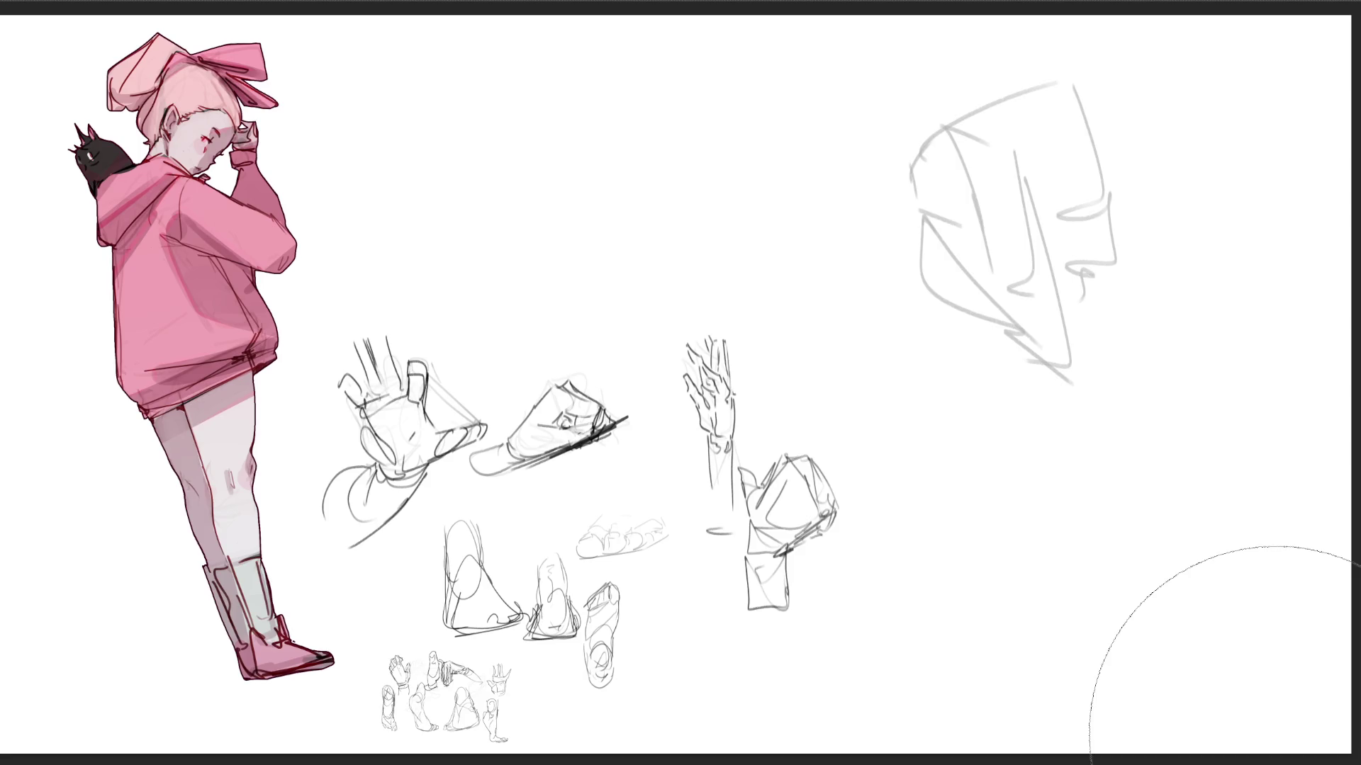
- Sketch the head's ear, chin, jaw and neck line at upper right
mouse_move(923, 139)
mouse_down()
mouse_move(907, 170)
mouse_move(939, 120)
mouse_move(966, 171)
mouse_up()
drag(950, 195, 966, 209)
mouse_move(910, 176)
mouse_down()
mouse_move(932, 260)
mouse_move(946, 244)
mouse_move(1004, 356)
mouse_up()
drag(930, 213, 1006, 309)
mouse_move(967, 146)
mouse_down()
mouse_move(1015, 313)
mouse_move(1079, 394)
mouse_up()
mouse_move(1038, 242)
mouse_down()
mouse_move(1089, 425)
mouse_move(1116, 438)
mouse_up()
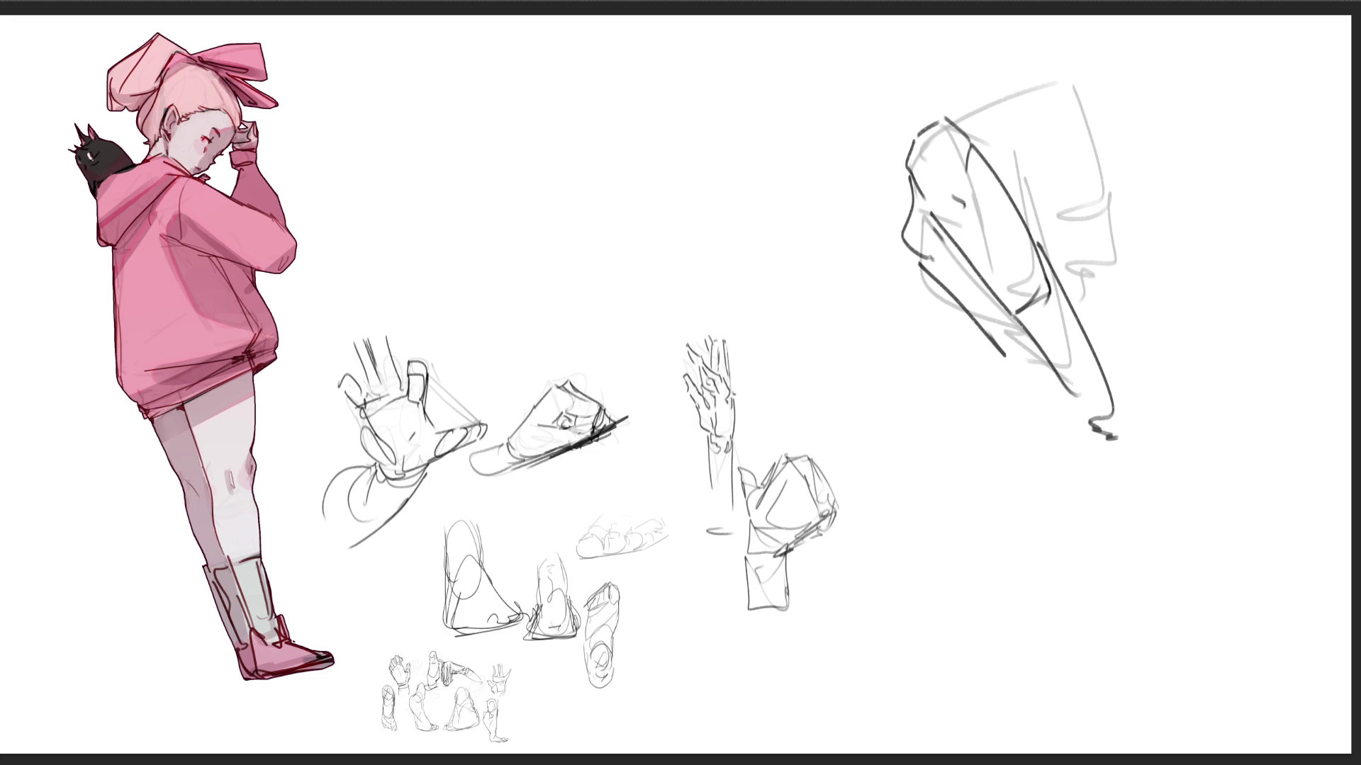
- Add the head's cheek, top and long left contours plus short lines near the chin
mouse_move(979, 144)
mouse_down()
mouse_move(1037, 177)
mouse_move(1041, 222)
mouse_move(950, 119)
mouse_move(1038, 96)
mouse_up()
drag(1073, 89, 1119, 207)
mouse_move(1120, 206)
mouse_down()
mouse_move(1057, 234)
mouse_move(1107, 272)
mouse_move(1049, 245)
mouse_move(1092, 284)
mouse_up()
mouse_move(917, 260)
mouse_down()
mouse_move(1001, 377)
mouse_move(1033, 376)
mouse_up()
drag(1029, 387, 1050, 370)
drag(1032, 383, 1056, 387)
drag(1074, 282, 1099, 347)
mouse_move(1073, 284)
mouse_down()
mouse_move(1111, 301)
mouse_move(1092, 347)
mouse_up()
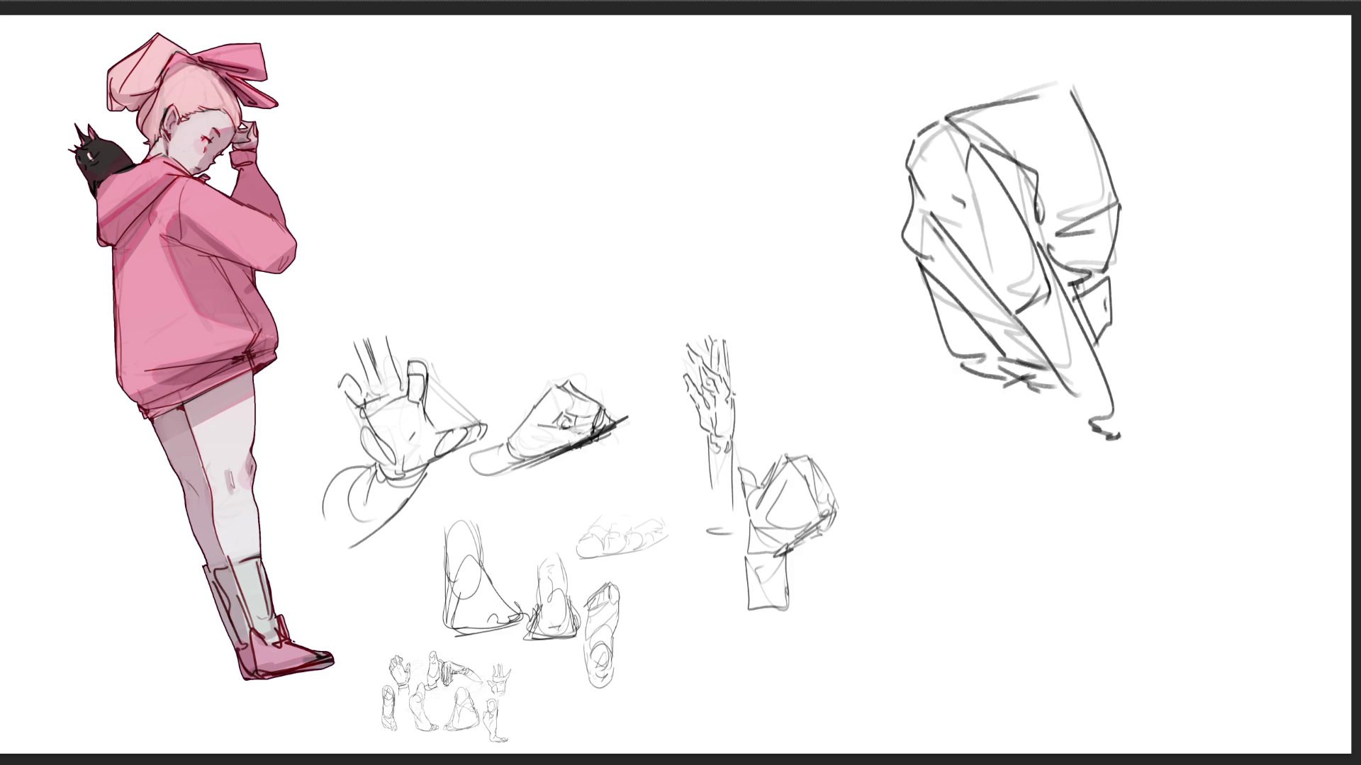
- Outline the hood top with a triangular tip extending right and darken its lower tip
mouse_move(1076, 84)
mouse_down()
mouse_move(1137, 132)
mouse_move(1124, 185)
mouse_up()
drag(1141, 89, 1120, 213)
drag(1070, 117, 1037, 202)
drag(1142, 91, 1118, 228)
drag(1151, 145, 1118, 244)
drag(1164, 120, 1169, 186)
mouse_move(1148, 89)
mouse_down()
mouse_move(1233, 98)
mouse_move(1114, 252)
mouse_up()
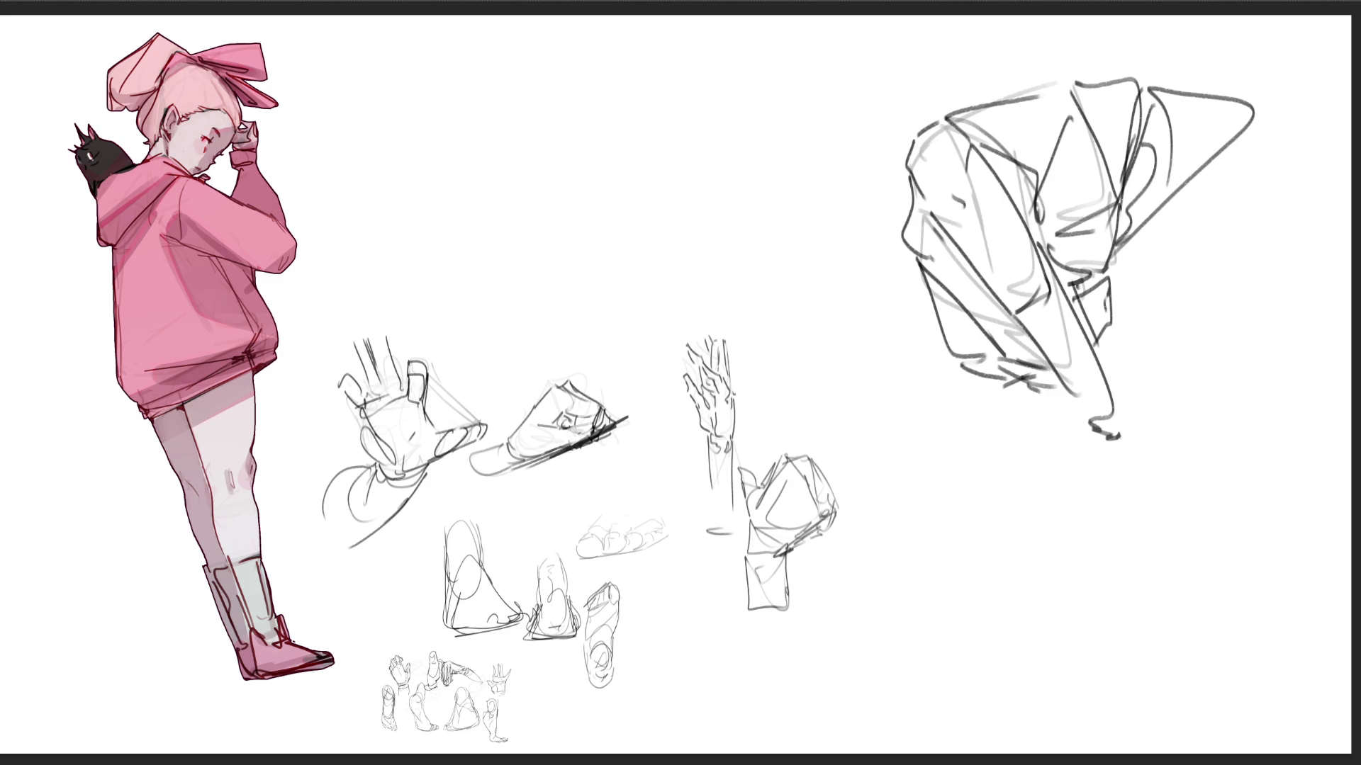
drag(1086, 397, 1121, 436)
- Start a rough shape with flaps at the top centre
mouse_move(631, 163)
mouse_down()
mouse_move(721, 85)
mouse_move(758, 204)
mouse_move(645, 186)
mouse_up()
drag(637, 138, 662, 227)
drag(627, 163, 766, 217)
drag(644, 227, 761, 226)
drag(772, 114, 776, 220)
mouse_move(645, 212)
mouse_down()
mouse_move(659, 294)
mouse_move(617, 153)
mouse_move(545, 322)
mouse_move(761, 283)
mouse_move(498, 276)
mouse_up()
- Add sweeping curves to the top-centre shape, then fade both new sketches to light gray
mouse_move(796, 170)
mouse_down()
mouse_move(730, 298)
mouse_move(752, 300)
mouse_up()
drag(494, 236, 780, 275)
drag(511, 177, 457, 242)
drag(510, 206, 567, 280)
drag(804, 176, 570, 281)
drag(765, 258, 744, 309)
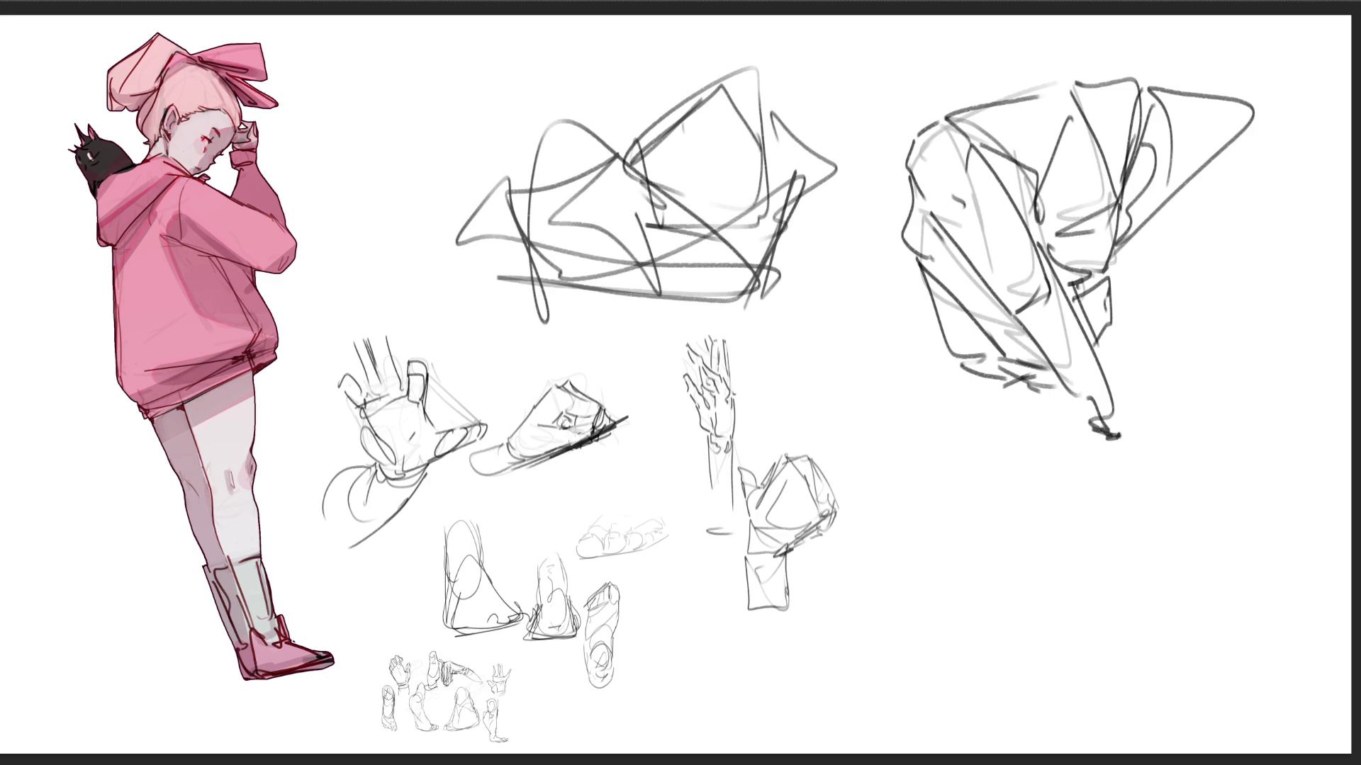
mouse_move(637, 173)
mouse_down()
mouse_move(719, 137)
mouse_move(1184, 334)
mouse_move(601, 112)
mouse_up()
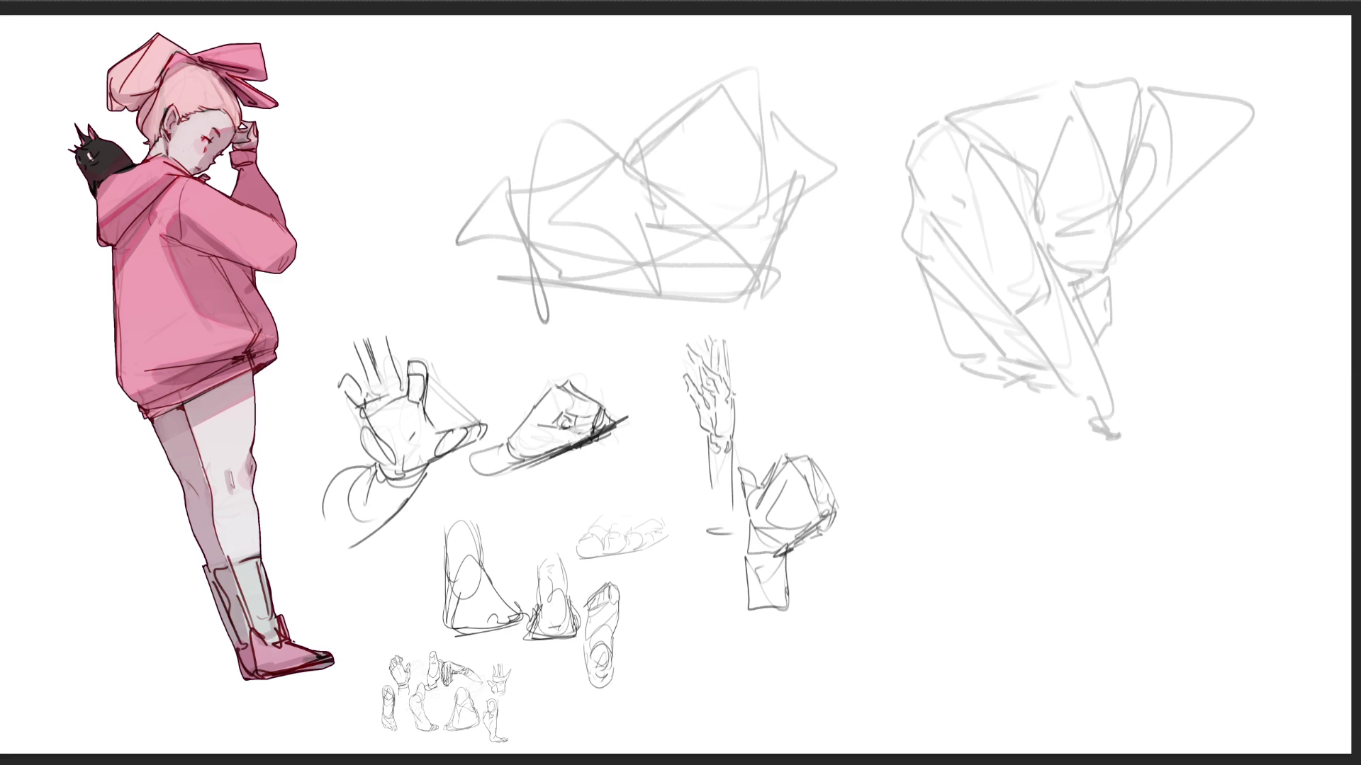
- Trace a foot outline over the gray guide, adding an ankle curl and heel contour
mouse_move(467, 86)
mouse_down()
mouse_move(499, 171)
mouse_move(513, 47)
mouse_move(586, 139)
mouse_move(514, 166)
mouse_move(541, 170)
mouse_up()
drag(543, 140, 546, 188)
mouse_move(583, 108)
mouse_down()
mouse_move(691, 225)
mouse_move(805, 226)
mouse_move(801, 207)
mouse_move(836, 193)
mouse_move(817, 233)
mouse_up()
key(ctrl+z)
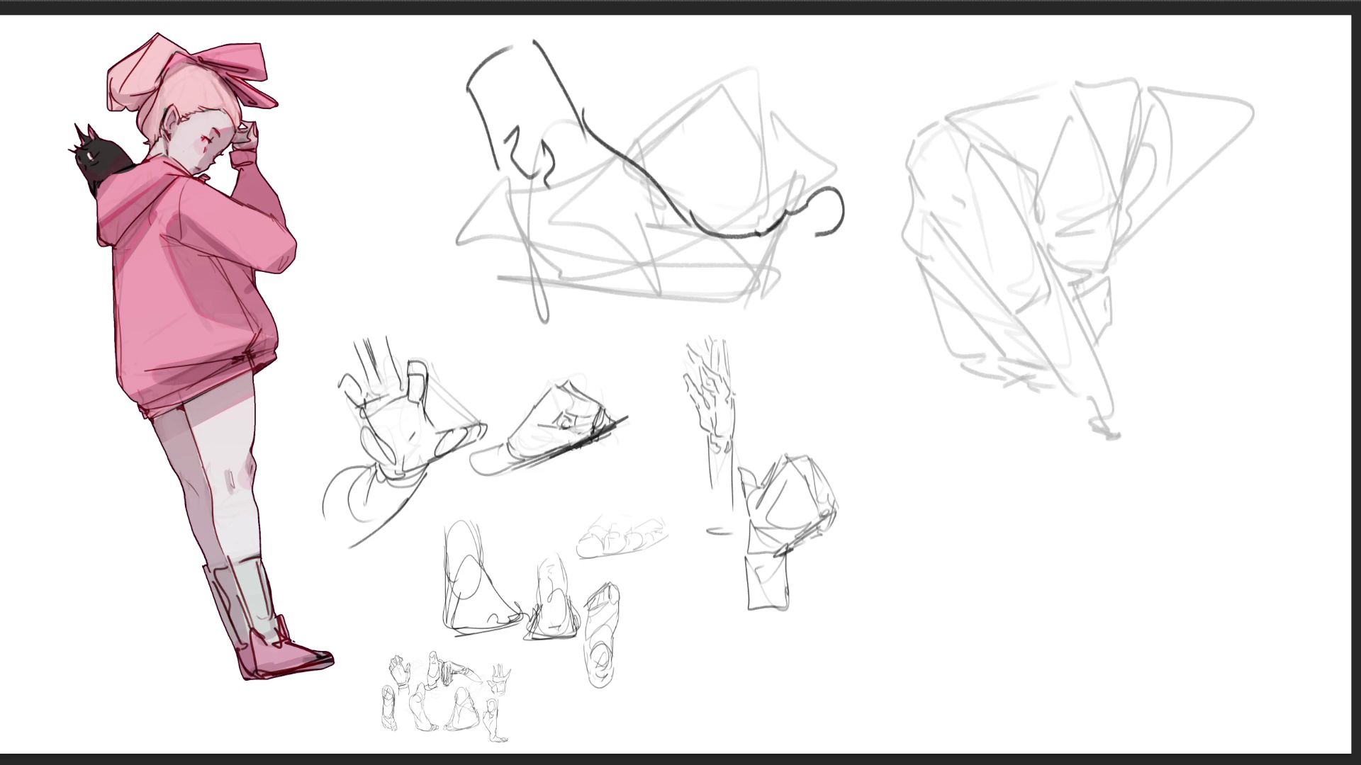
drag(513, 176, 550, 200)
mouse_move(499, 156)
mouse_down()
mouse_move(516, 272)
mouse_move(691, 303)
mouse_move(778, 291)
mouse_move(806, 227)
mouse_move(811, 256)
mouse_move(844, 252)
mouse_up()
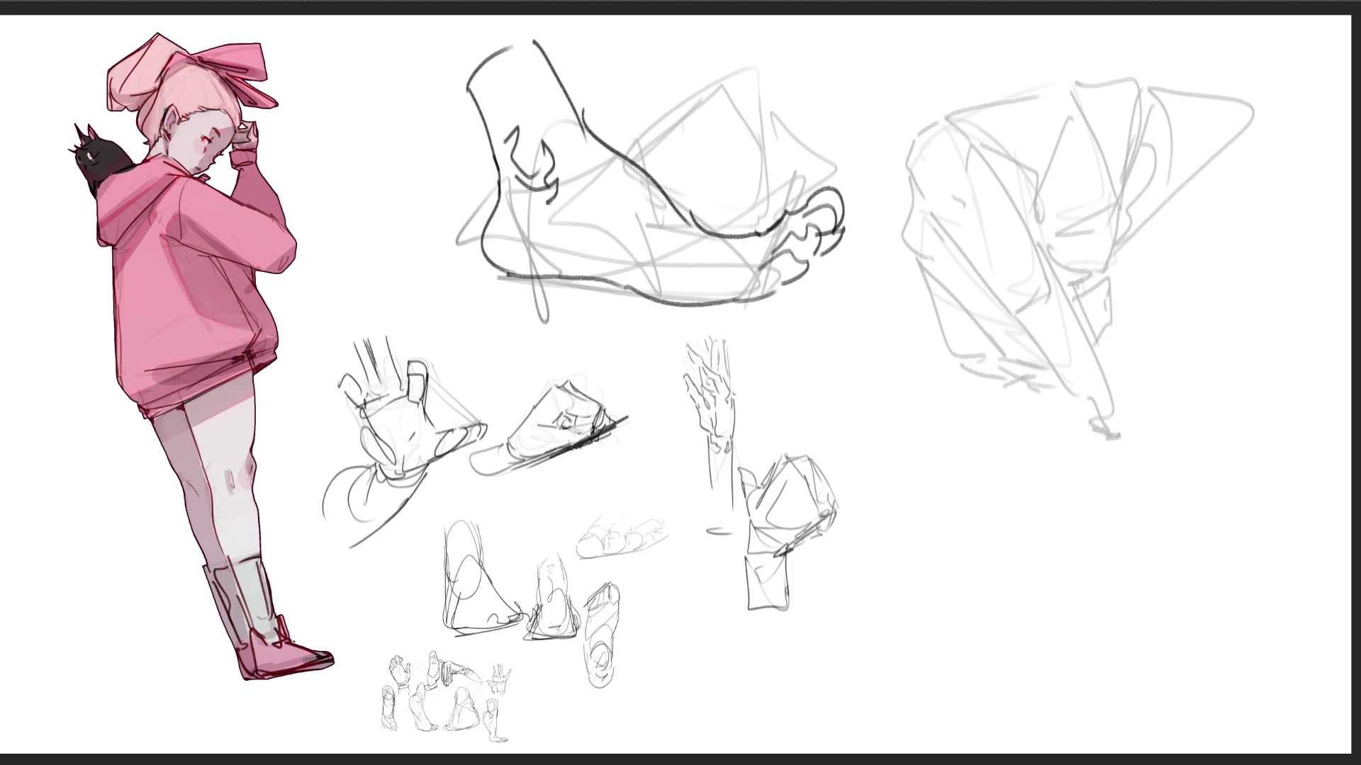
mouse_move(771, 260)
mouse_down()
mouse_move(705, 310)
mouse_move(811, 207)
mouse_up()
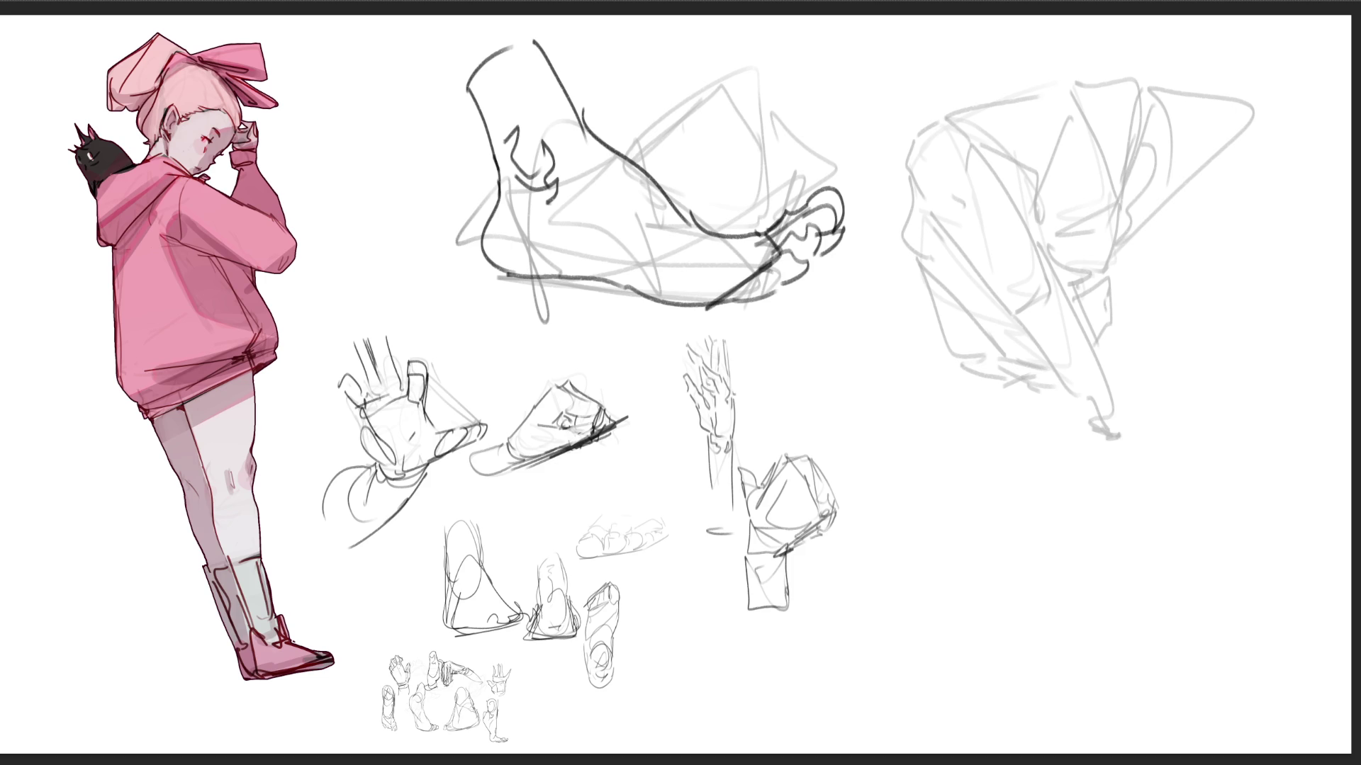
key(ctrl+z)
key(ctrl+z)
key(ctrl+z)
- Add small curves above the foot, then outline its top, arch, toe and right edge
mouse_move(639, 47)
mouse_down()
mouse_move(686, 22)
mouse_move(653, 44)
mouse_move(686, 101)
mouse_up()
mouse_move(700, 17)
mouse_down()
mouse_move(739, 71)
mouse_move(771, 75)
mouse_move(826, 44)
mouse_move(812, 126)
mouse_up()
drag(673, 99, 717, 181)
mouse_move(679, 132)
mouse_down()
mouse_move(788, 170)
mouse_move(752, 192)
mouse_up()
drag(822, 104, 829, 179)
mouse_move(698, 131)
mouse_down()
mouse_move(716, 200)
mouse_move(750, 226)
mouse_up()
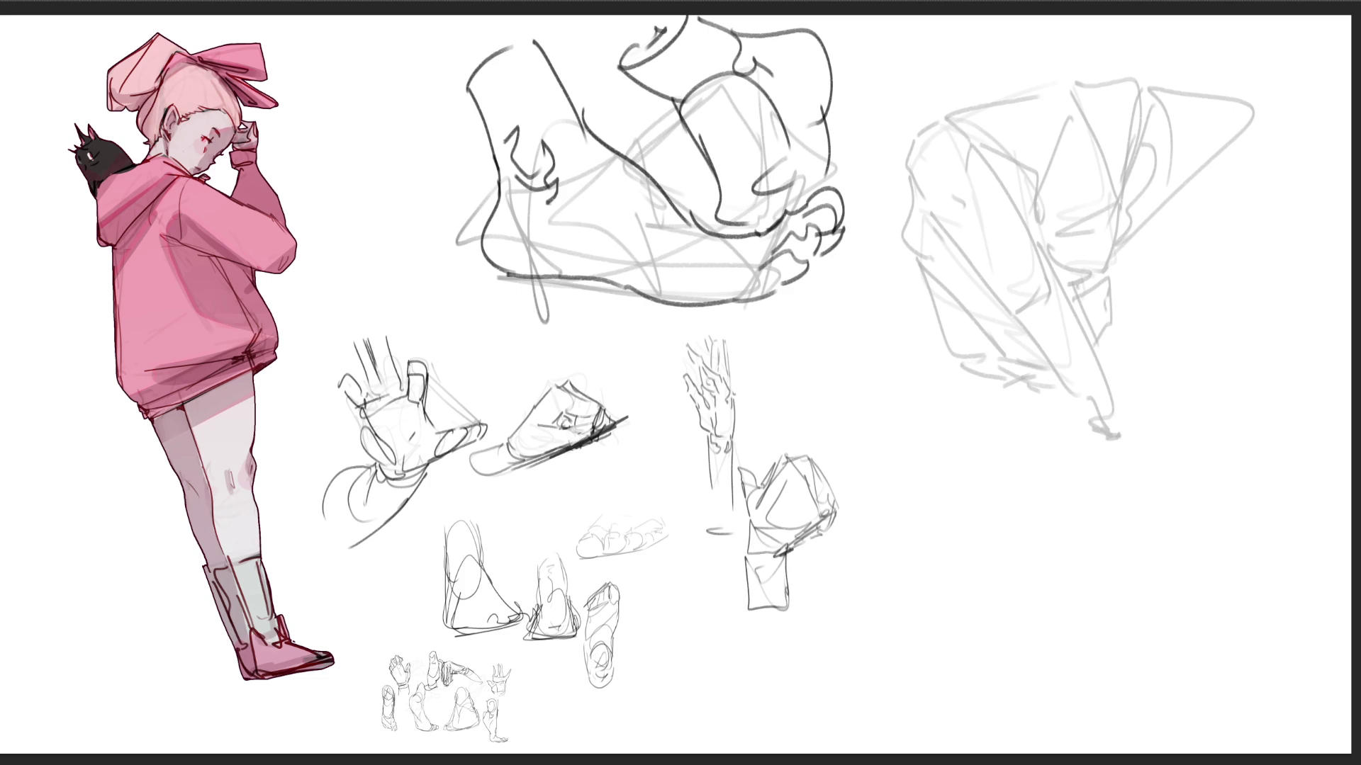
- Begin the bending figure's arched gesture at lower right, with inner curves and an outer back arch
drag(933, 484, 909, 560)
mouse_move(924, 499)
mouse_down()
mouse_move(1015, 538)
mouse_move(1004, 627)
mouse_move(905, 659)
mouse_up()
drag(1004, 524, 911, 603)
mouse_move(1014, 480)
mouse_down()
mouse_move(1031, 464)
mouse_move(1015, 672)
mouse_up()
mouse_move(932, 486)
mouse_down()
mouse_move(905, 646)
mouse_move(1034, 459)
mouse_move(1029, 623)
mouse_up()
drag(1023, 440, 1017, 703)
- Build up the bending figure's side lines and lower curves, discarding the first round head attempt
drag(921, 560, 904, 748)
drag(905, 609, 894, 755)
drag(902, 694, 1020, 604)
drag(1039, 655, 1063, 715)
drag(1029, 611, 1046, 642)
drag(1027, 686, 1069, 673)
mouse_move(950, 753)
mouse_down()
mouse_move(1119, 744)
mouse_move(1162, 665)
mouse_up()
drag(1175, 707, 1179, 723)
mouse_move(1134, 645)
mouse_down()
mouse_move(1116, 737)
mouse_move(1174, 746)
mouse_up()
mouse_move(1127, 726)
mouse_down()
mouse_move(1131, 751)
mouse_move(1110, 753)
mouse_up()
key(ctrl+z)
key(ctrl+z)
key(ctrl+z)
- Redraw the figure's head as a narrower oval with small marks, an arched curve and a spiral
mouse_move(1120, 646)
mouse_down()
mouse_move(1118, 737)
mouse_move(1137, 636)
mouse_up()
mouse_move(1134, 637)
mouse_down()
mouse_move(1182, 730)
mouse_move(1157, 749)
mouse_up()
mouse_move(1123, 709)
mouse_down()
mouse_move(1159, 746)
mouse_move(1100, 750)
mouse_up()
drag(1182, 738, 1191, 726)
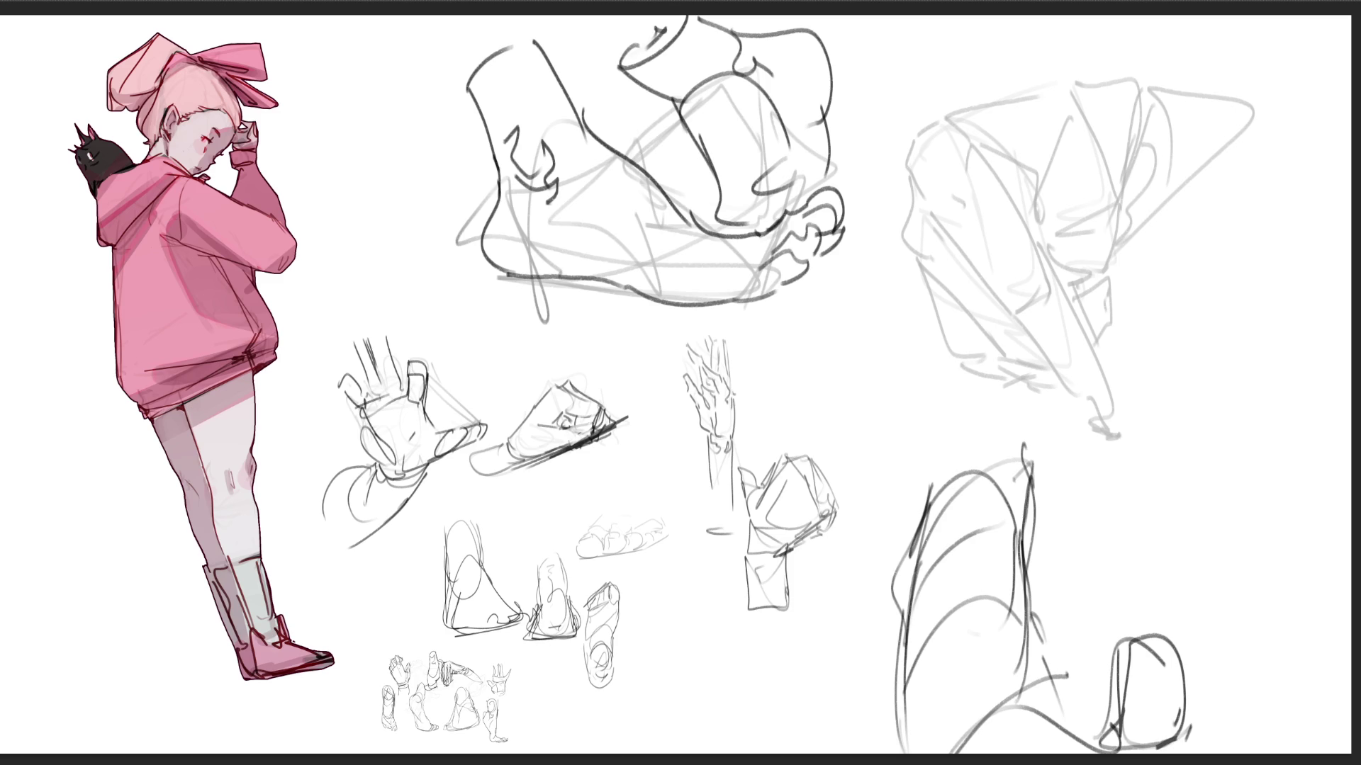
drag(1060, 744, 1125, 743)
drag(1173, 698, 1150, 744)
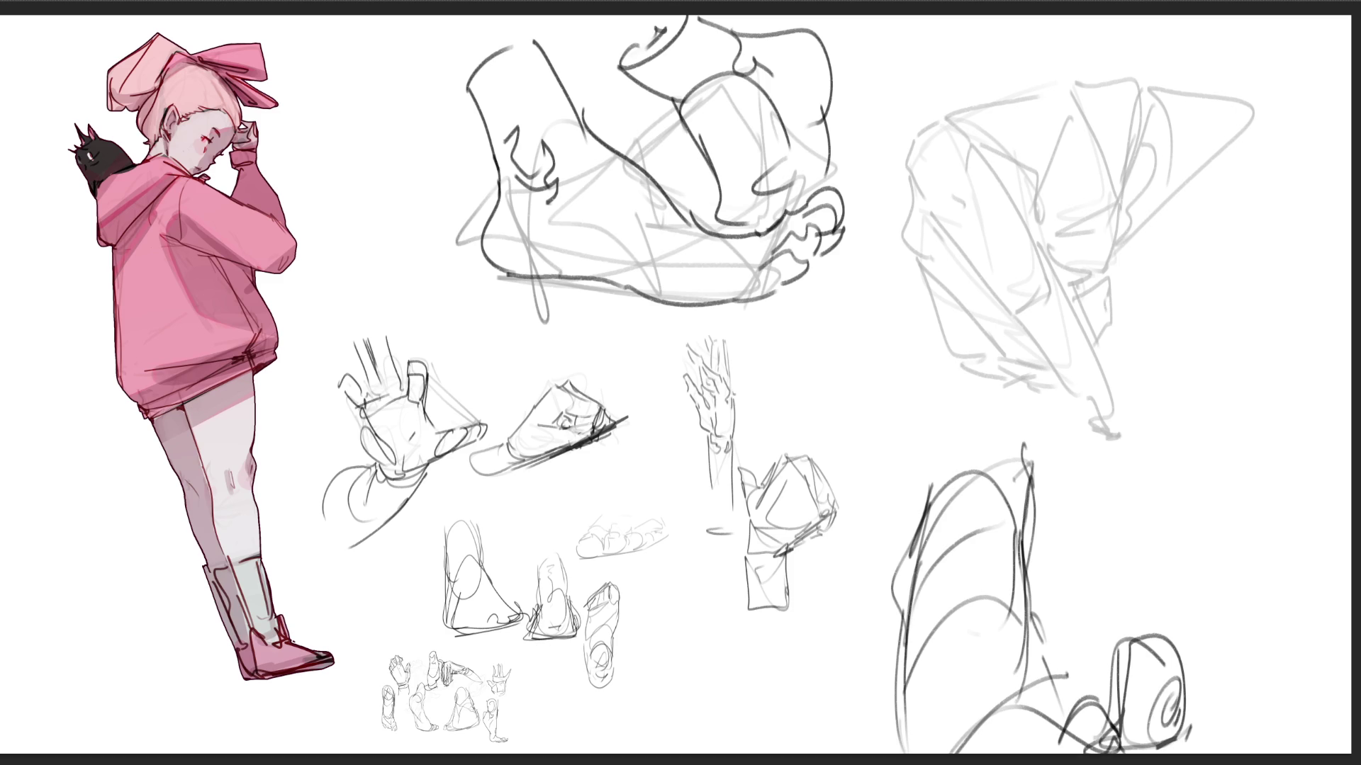
- Darken the upper-right helmet study's left, top and lower-left contours
drag(1151, 350, 1170, 411)
key(ctrl+z)
mouse_move(913, 134)
mouse_down()
mouse_move(930, 204)
mouse_move(936, 119)
mouse_up()
drag(946, 112, 928, 249)
key(ctrl+z)
drag(907, 174, 935, 261)
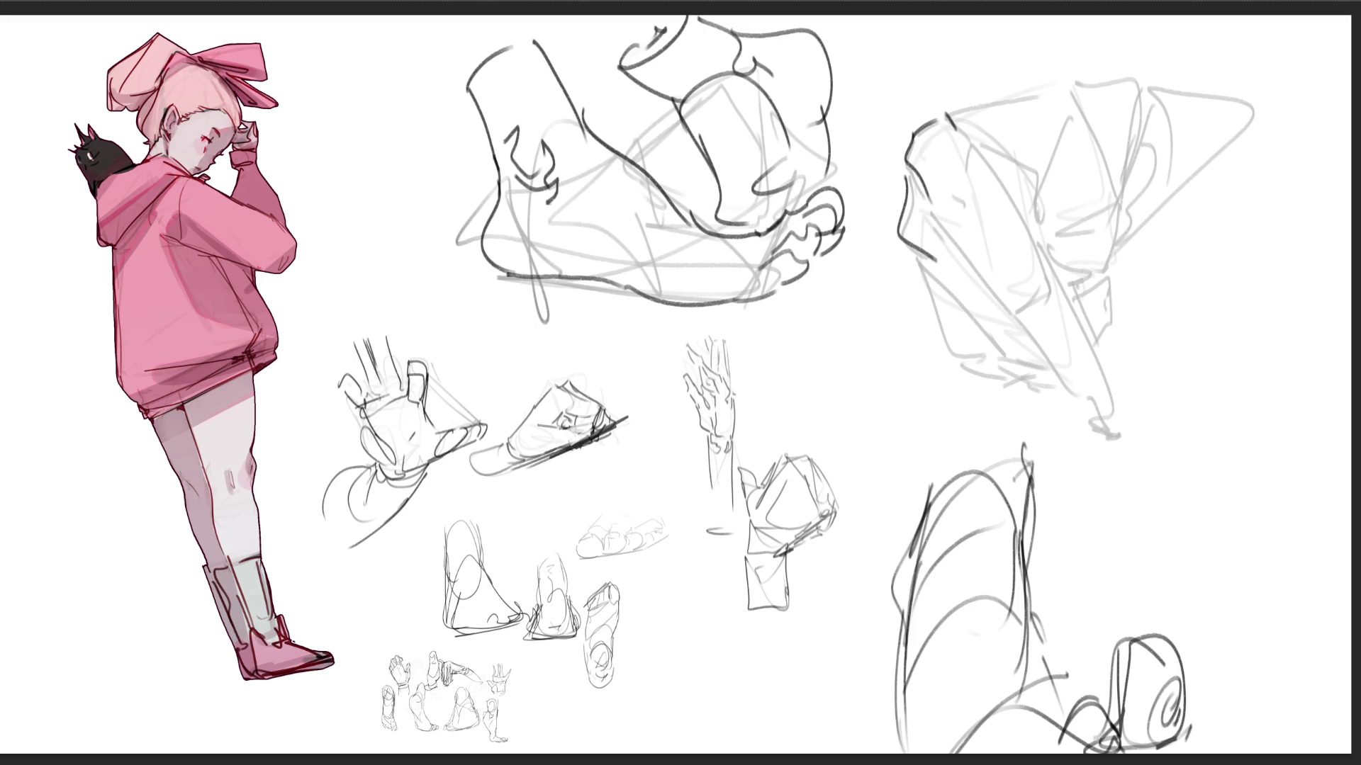
mouse_move(977, 108)
mouse_down()
mouse_move(1040, 101)
mouse_move(1109, 148)
mouse_up()
drag(918, 263, 1062, 368)
- Add a dark diagonal contour, a vertical line, a small arch and downward lines on the helmet
drag(938, 213, 1030, 314)
key(ctrl+z)
drag(963, 249, 1001, 283)
drag(998, 151, 1045, 298)
mouse_move(1054, 158)
mouse_down()
mouse_move(1070, 160)
mouse_move(1071, 376)
mouse_up()
drag(1063, 185, 1080, 329)
- Draw the helmet's visor brim in dark lines and hatch inside it
drag(1110, 160, 1081, 353)
drag(911, 268, 962, 318)
mouse_move(917, 299)
mouse_down()
mouse_move(894, 342)
mouse_move(1000, 318)
mouse_up()
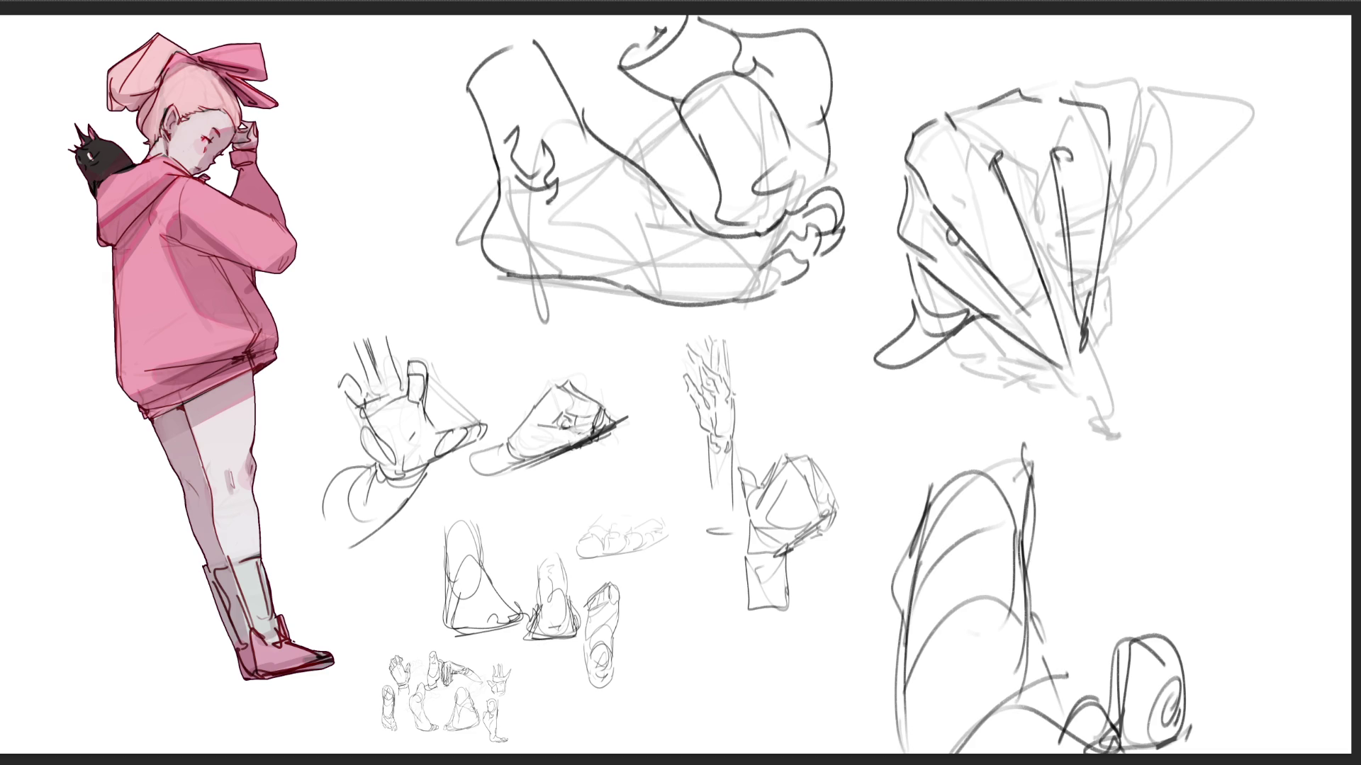
drag(910, 248, 920, 336)
mouse_move(902, 242)
mouse_down()
mouse_move(955, 290)
mouse_move(885, 345)
mouse_move(950, 344)
mouse_move(902, 366)
mouse_up()
drag(921, 309, 922, 368)
mouse_move(934, 295)
mouse_down()
mouse_move(949, 351)
mouse_move(960, 341)
mouse_up()
drag(954, 323, 972, 312)
- Darken the helmet's right edge and extend a long elongated shape off it to the right
drag(1114, 187, 1099, 271)
drag(1000, 337, 1181, 504)
key(ctrl+z)
mouse_move(1119, 249)
mouse_down()
mouse_move(1098, 328)
mouse_move(1118, 301)
mouse_up()
mouse_move(1117, 257)
mouse_down()
mouse_move(1206, 246)
mouse_move(1130, 361)
mouse_up()
key(ctrl+z)
drag(1134, 239, 1105, 322)
mouse_move(1142, 249)
mouse_down()
mouse_move(1137, 299)
mouse_move(1324, 234)
mouse_move(1100, 334)
mouse_up()
mouse_move(1202, 289)
mouse_down()
mouse_move(1100, 333)
mouse_move(1120, 333)
mouse_up()
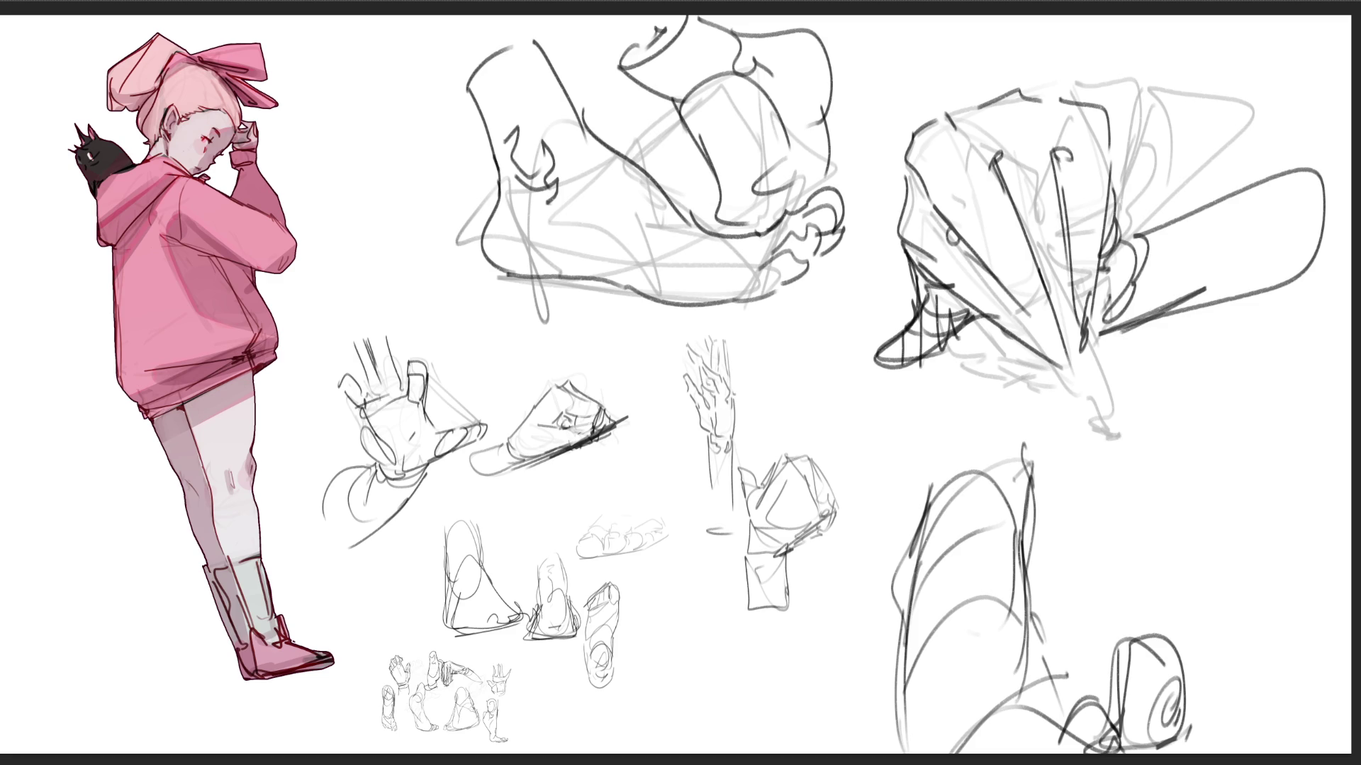
- Darken the helmet's lower point and lower-left area, adding a dark V-shape below
mouse_move(971, 294)
mouse_down()
mouse_move(1020, 249)
mouse_move(1063, 236)
mouse_up()
drag(1033, 300, 1060, 286)
mouse_move(1035, 354)
mouse_down()
mouse_move(1059, 338)
mouse_move(1060, 362)
mouse_up()
drag(1092, 324, 1079, 371)
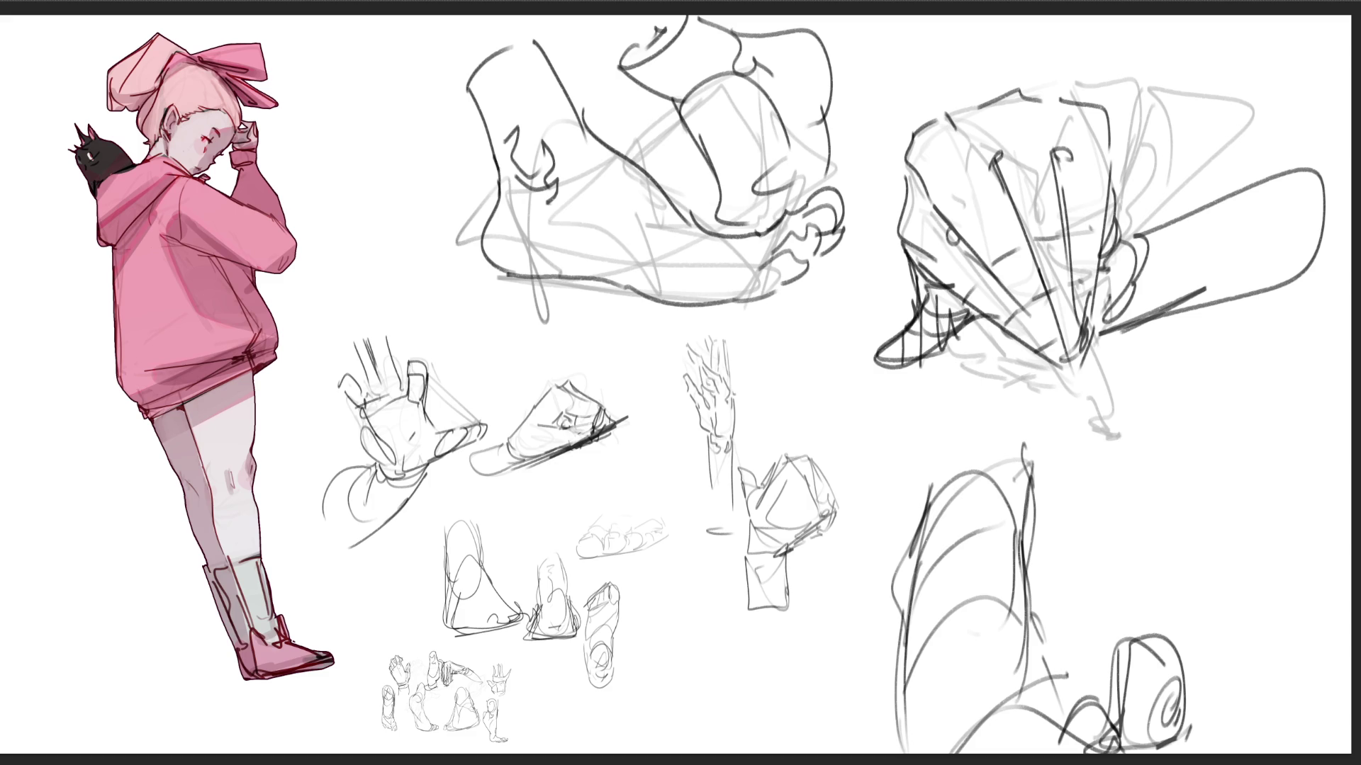
mouse_move(914, 257)
mouse_down()
mouse_move(932, 330)
mouse_move(1051, 390)
mouse_up()
mouse_move(973, 305)
mouse_down()
mouse_move(1035, 391)
mouse_move(1018, 394)
mouse_up()
drag(1007, 369, 1031, 399)
drag(1009, 348, 1042, 394)
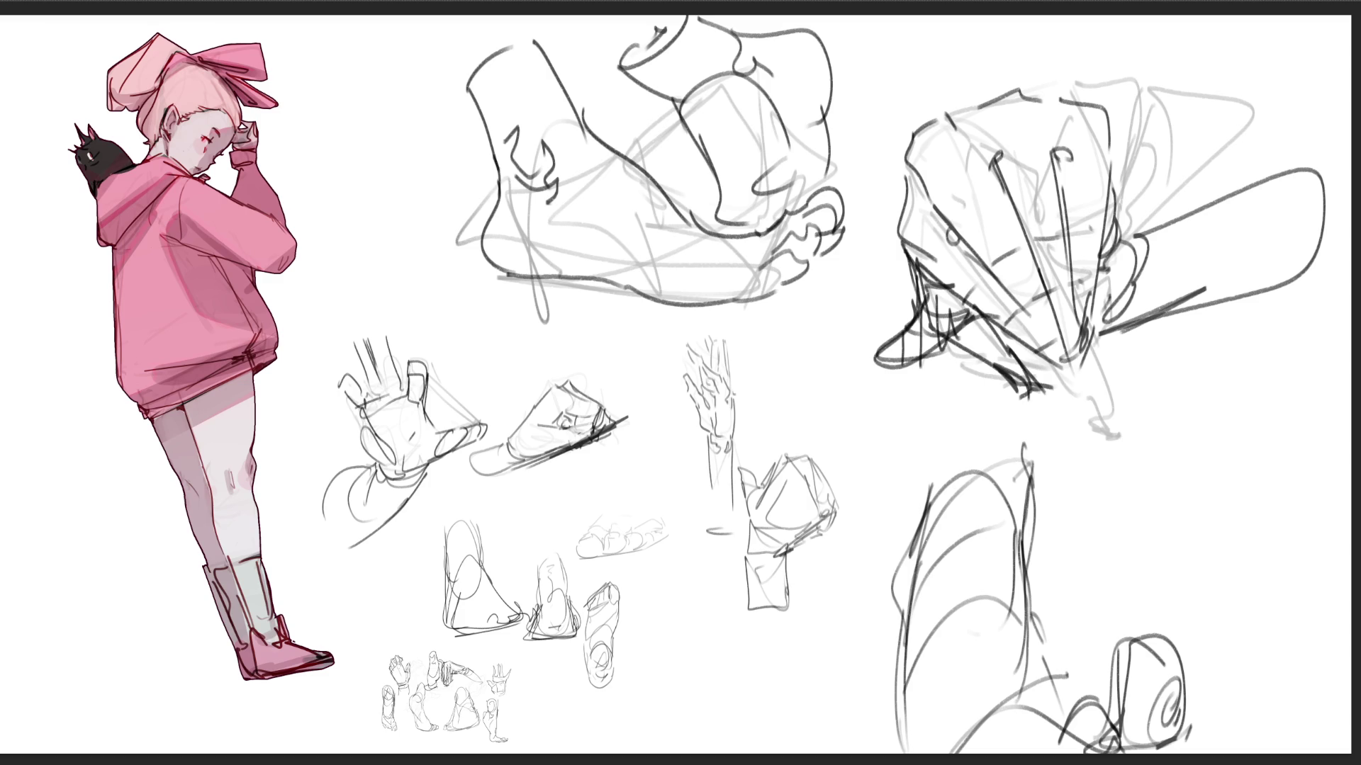
drag(1046, 371, 1182, 319)
drag(1052, 379, 1166, 329)
mouse_move(1043, 365)
mouse_down()
mouse_move(1123, 442)
mouse_move(1186, 348)
mouse_up()
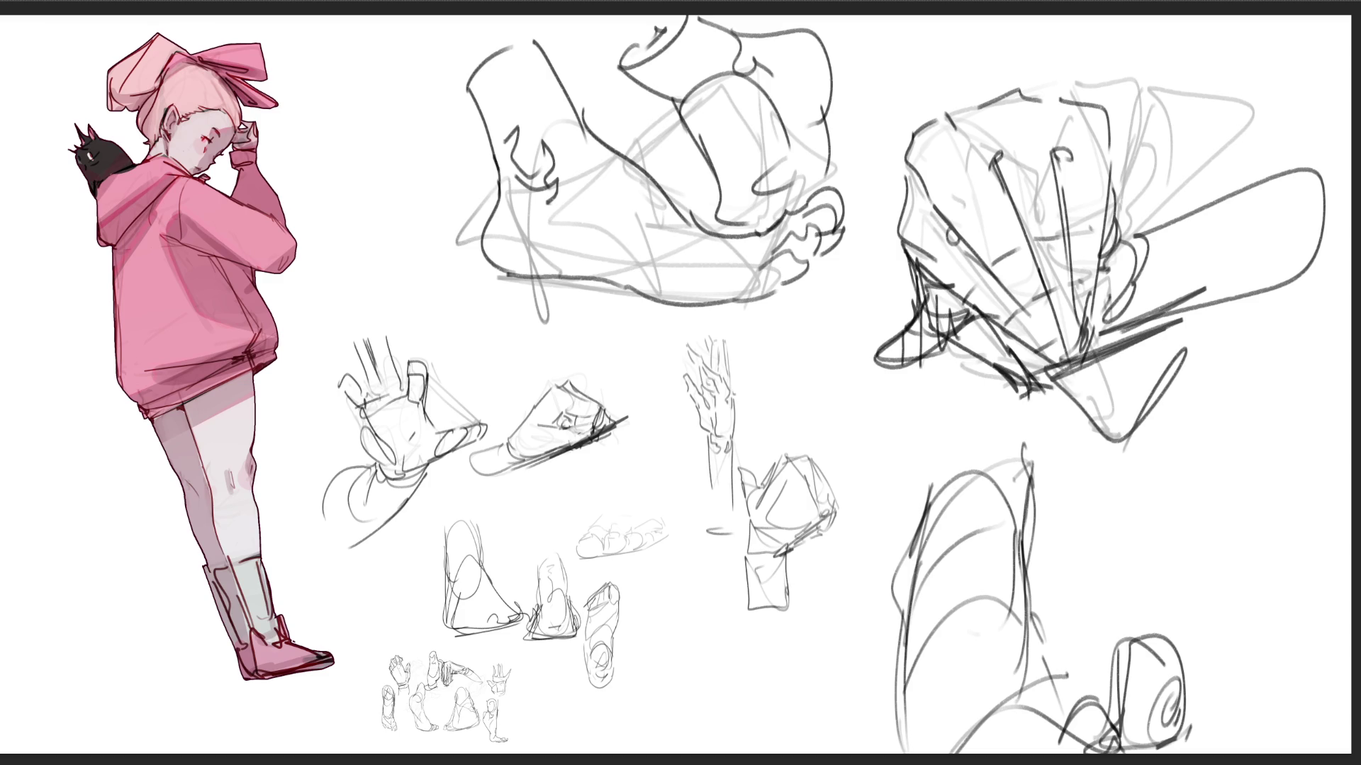
key(ctrl+t)
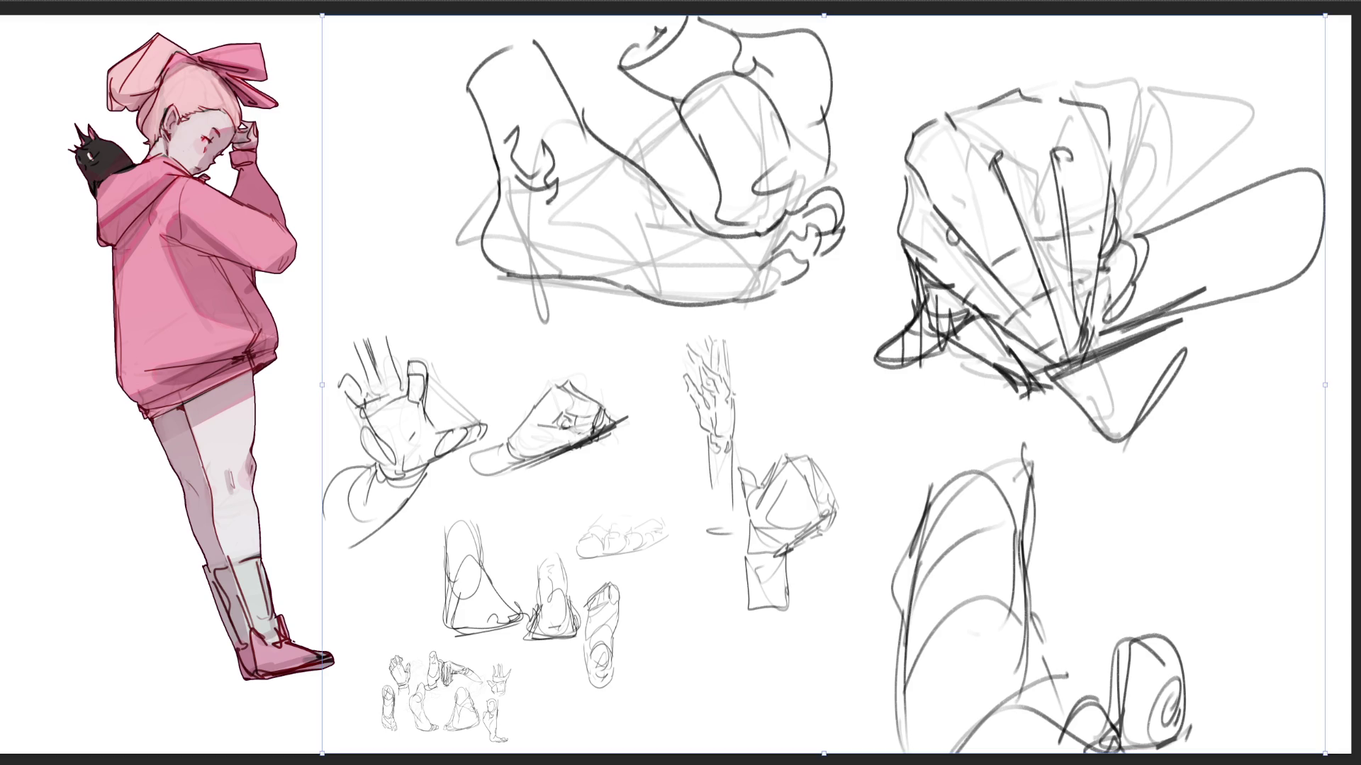
- Scale the sketch layer down and shift it left into a compact cluster at lower centre
drag(824, 14, 823, 379)
mouse_move(820, 567)
mouse_down()
mouse_move(626, 543)
mouse_move(597, 564)
mouse_up()
key(Return)
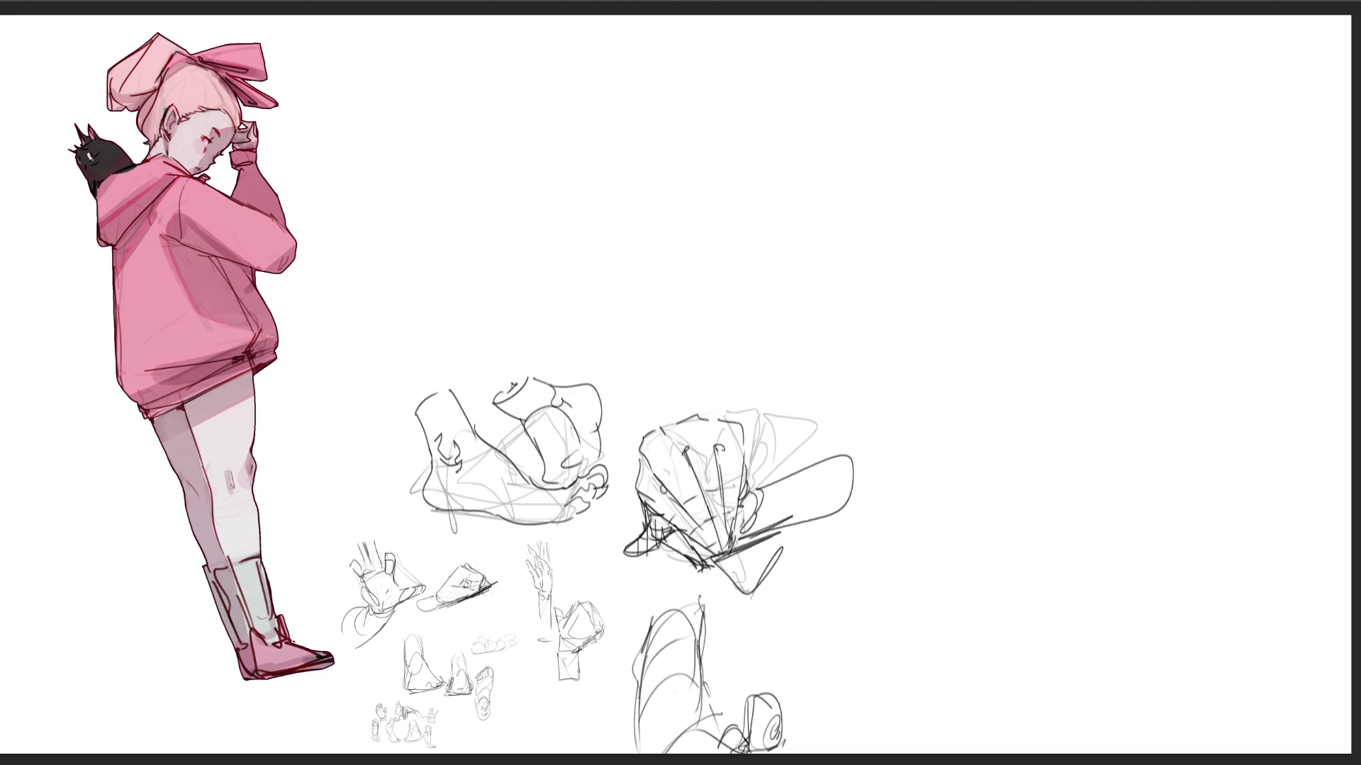
- Block in a loop-shaped gesture study at top right and close its right side
mouse_move(794, 133)
mouse_down()
mouse_move(814, 79)
mouse_move(898, 71)
mouse_move(897, 88)
mouse_up()
mouse_move(822, 97)
mouse_down()
mouse_move(864, 90)
mouse_move(925, 44)
mouse_move(924, 75)
mouse_up()
drag(822, 164, 879, 124)
drag(868, 136, 780, 193)
mouse_move(797, 127)
mouse_down()
mouse_move(762, 245)
mouse_move(836, 162)
mouse_up()
mouse_move(833, 164)
mouse_down()
mouse_move(957, 93)
mouse_move(794, 276)
mouse_move(806, 276)
mouse_up()
drag(840, 255, 964, 234)
drag(938, 80, 972, 105)
- Add sweeping lower strokes, inner curve lines and a small side loop to the top-right study
drag(866, 255, 1000, 225)
drag(998, 227, 1048, 184)
drag(934, 255, 1006, 223)
drag(984, 237, 1047, 194)
mouse_move(947, 90)
mouse_down()
mouse_move(1089, 15)
mouse_move(1040, 190)
mouse_up()
drag(1097, 60, 1031, 182)
mouse_move(1085, 101)
mouse_down()
mouse_move(1043, 163)
mouse_move(1132, 134)
mouse_up()
drag(1112, 151, 1067, 176)
drag(1131, 119, 1110, 168)
drag(1127, 136, 1120, 156)
drag(1122, 154, 1107, 167)
drag(834, 260, 1031, 210)
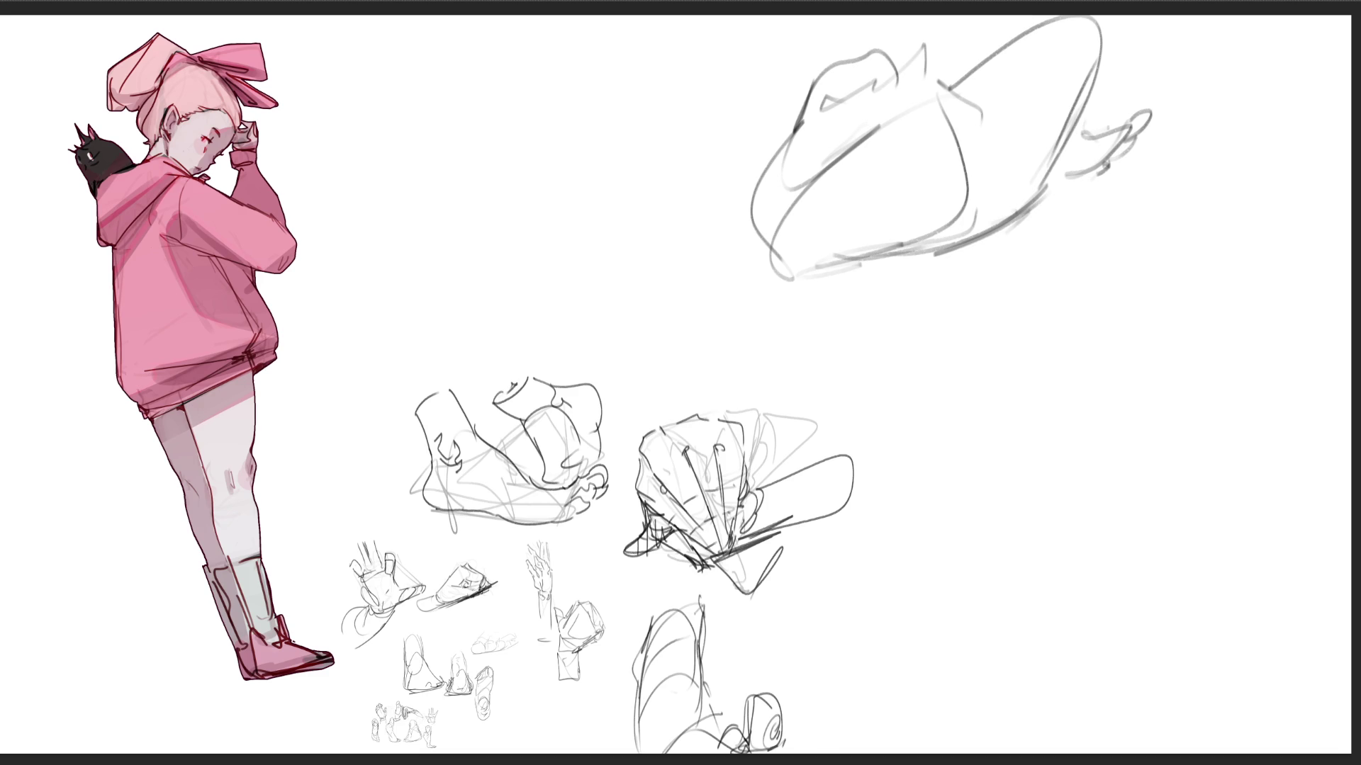
- Sketch a long curved study below the top-right one with a large sweeping curve
mouse_move(1038, 330)
mouse_down()
mouse_move(1067, 291)
mouse_move(1109, 402)
mouse_up()
drag(1044, 291, 964, 508)
mouse_move(1033, 366)
mouse_down()
mouse_move(1095, 357)
mouse_move(1147, 401)
mouse_move(943, 650)
mouse_move(896, 670)
mouse_up()
drag(1070, 507, 909, 680)
drag(1073, 502, 1098, 523)
mouse_move(1142, 282)
mouse_down()
mouse_move(1253, 457)
mouse_move(1056, 542)
mouse_move(1239, 382)
mouse_move(1237, 320)
mouse_move(1242, 392)
mouse_up()
- Connect the two right-hand studies and add horizontal and far-right strokes
mouse_move(985, 365)
mouse_down()
mouse_move(1031, 249)
mouse_move(1082, 199)
mouse_up()
drag(1152, 166, 1122, 220)
drag(988, 298, 984, 340)
drag(996, 414, 986, 476)
mouse_move(971, 294)
mouse_down()
mouse_move(959, 322)
mouse_move(751, 390)
mouse_up()
mouse_move(866, 517)
mouse_down()
mouse_move(969, 497)
mouse_move(856, 507)
mouse_up()
drag(1290, 280, 1278, 319)
drag(1297, 254, 1265, 350)
drag(1285, 317, 1265, 489)
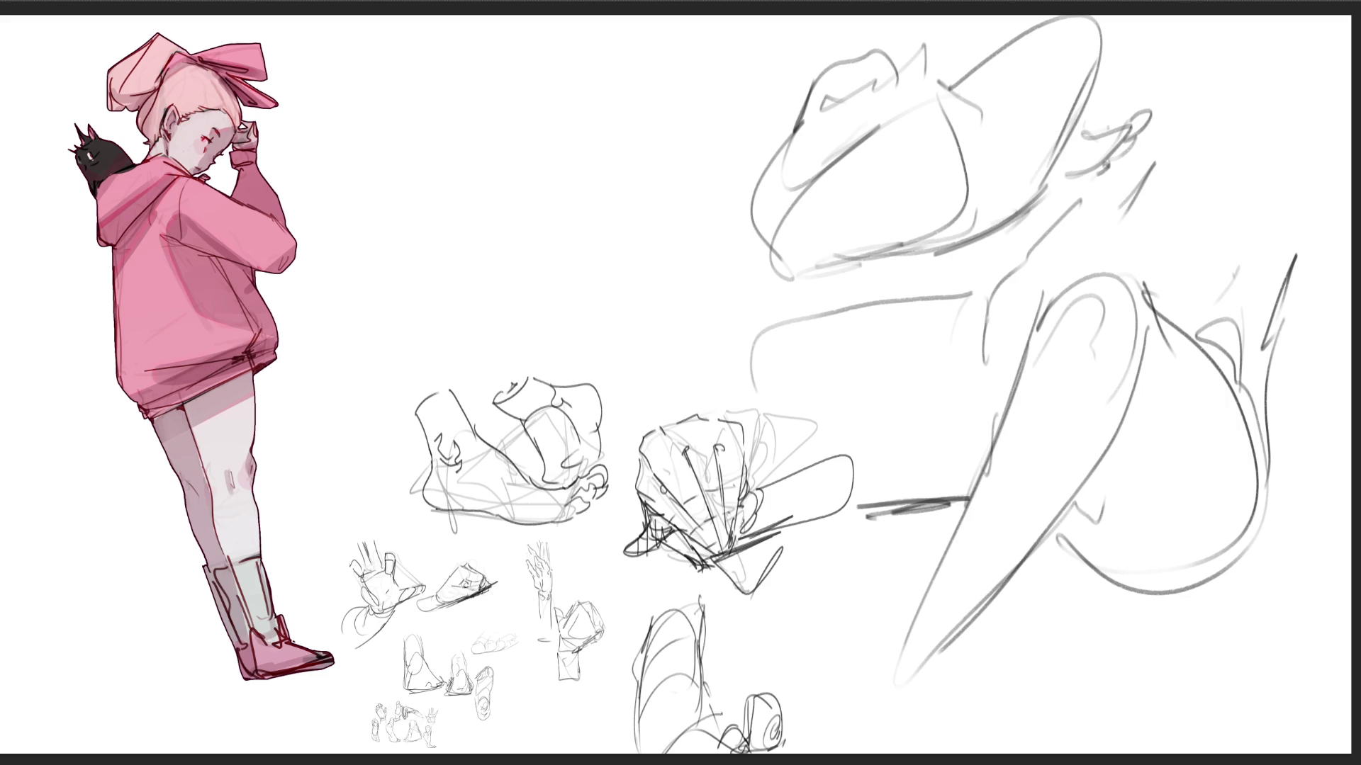
- Start a boxy study at top centre wrapped in a rounded outline, with a long curve downward
drag(432, 79, 458, 138)
mouse_move(471, 44)
mouse_down()
mouse_move(444, 99)
mouse_move(490, 146)
mouse_move(589, 135)
mouse_move(524, 157)
mouse_up()
mouse_move(587, 56)
mouse_down()
mouse_move(574, 267)
mouse_move(486, 140)
mouse_move(463, 214)
mouse_up()
drag(445, 121, 485, 213)
mouse_move(494, 165)
mouse_down()
mouse_move(366, 283)
mouse_move(329, 373)
mouse_up()
drag(335, 388, 489, 367)
mouse_move(621, 285)
mouse_down()
mouse_move(520, 348)
mouse_move(550, 345)
mouse_up()
- Add hook and line details to the top-centre study and hatch between its diagonals
drag(466, 125, 454, 175)
drag(567, 343, 567, 357)
drag(640, 270, 616, 366)
drag(505, 365, 543, 375)
drag(617, 366, 615, 388)
drag(550, 334, 548, 379)
mouse_move(576, 316)
mouse_down()
mouse_move(573, 372)
mouse_move(595, 361)
mouse_up()
drag(614, 298, 610, 336)
drag(623, 313, 620, 348)
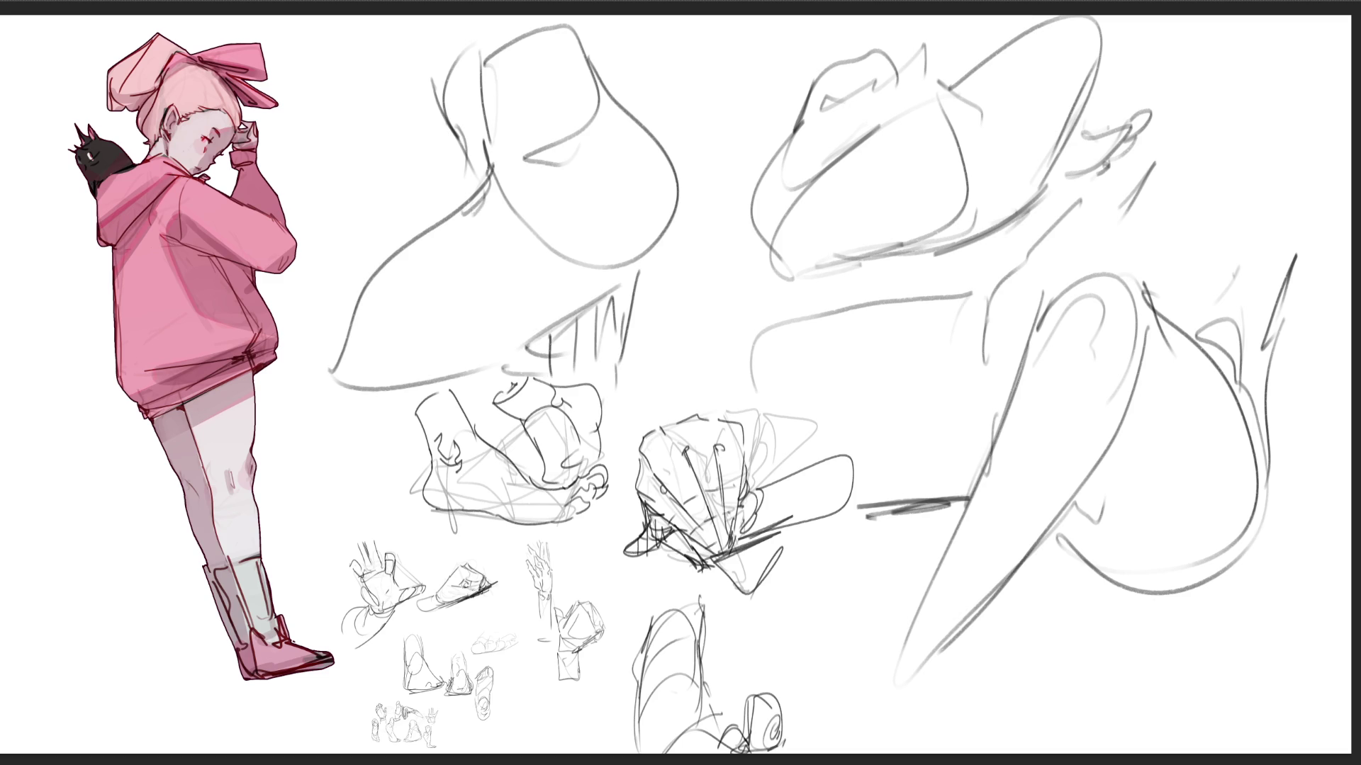
key(ctrl+t)
- Scale the studies down toward the lower left and begin a new figure in the upper middle
drag(1297, 15, 798, 395)
key(Return)
mouse_move(719, 147)
mouse_down()
mouse_move(674, 288)
mouse_move(764, 188)
mouse_move(708, 298)
mouse_up()
mouse_move(686, 245)
mouse_down()
mouse_move(690, 186)
mouse_move(685, 250)
mouse_up()
mouse_move(644, 60)
mouse_down()
mouse_move(676, 248)
mouse_move(691, 20)
mouse_move(737, 124)
mouse_up()
- Outline the top of the new figure and build up its left side with pencil strokes
drag(726, 44, 736, 112)
mouse_move(659, 51)
mouse_down()
mouse_move(670, 149)
mouse_move(657, 276)
mouse_move(674, 160)
mouse_move(652, 219)
mouse_up()
drag(666, 162, 651, 211)
mouse_move(659, 179)
mouse_down()
mouse_move(608, 216)
mouse_move(612, 105)
mouse_up()
drag(610, 160, 658, 96)
drag(656, 197, 631, 227)
drag(628, 155, 601, 227)
mouse_move(602, 154)
mouse_down()
mouse_move(592, 223)
mouse_move(617, 230)
mouse_up()
drag(646, 200, 611, 239)
drag(666, 165, 631, 219)
mouse_move(579, 189)
mouse_down()
mouse_move(630, 230)
mouse_move(594, 197)
mouse_up()
- Add long sweeping lines and curves down the figure's left side and below it
drag(572, 136, 567, 270)
drag(593, 212, 543, 314)
drag(589, 260, 539, 322)
mouse_move(601, 249)
mouse_down()
mouse_move(568, 304)
mouse_move(593, 273)
mouse_up()
mouse_move(593, 275)
mouse_down()
mouse_move(671, 332)
mouse_move(558, 370)
mouse_up()
mouse_move(539, 340)
mouse_down()
mouse_move(564, 317)
mouse_move(474, 428)
mouse_move(567, 438)
mouse_up()
mouse_move(751, 248)
mouse_down()
mouse_move(723, 383)
mouse_move(692, 411)
mouse_move(704, 414)
mouse_up()
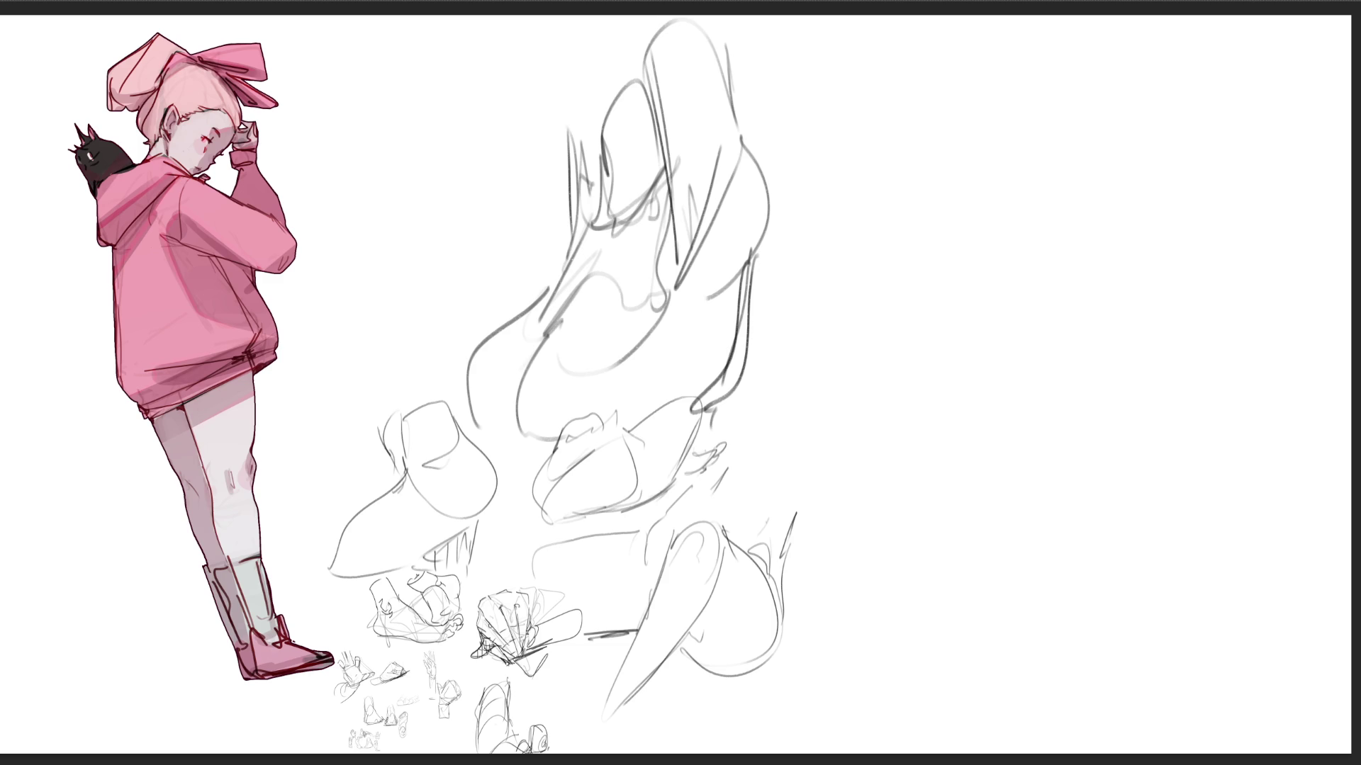
- Sketch a box shape at upper right with sides and a wavy base
mouse_move(945, 202)
mouse_down()
mouse_move(992, 134)
mouse_move(1021, 179)
mouse_up()
mouse_move(995, 131)
mouse_down()
mouse_move(1055, 99)
mouse_move(1070, 163)
mouse_up()
drag(1056, 188, 1032, 200)
drag(1021, 138, 1024, 202)
mouse_move(1020, 138)
mouse_down()
mouse_move(1061, 129)
mouse_move(1035, 179)
mouse_up()
drag(992, 138, 1023, 245)
drag(1075, 191, 1065, 238)
mouse_move(954, 253)
mouse_down()
mouse_move(1036, 284)
mouse_move(1002, 287)
mouse_up()
drag(954, 271, 977, 279)
- Draw arcs and diagonals around the box, plus a lower lobe and base lines
drag(953, 170, 969, 275)
mouse_move(865, 200)
mouse_down()
mouse_move(953, 169)
mouse_move(970, 305)
mouse_up()
drag(1094, 188, 1134, 228)
drag(870, 206, 860, 335)
mouse_move(1113, 166)
mouse_down()
mouse_move(1166, 133)
mouse_move(1185, 237)
mouse_up()
mouse_move(1090, 164)
mouse_down()
mouse_move(1142, 120)
mouse_move(1232, 117)
mouse_up()
drag(1222, 167, 1184, 243)
mouse_move(1239, 117)
mouse_down()
mouse_move(1134, 305)
mouse_move(1064, 301)
mouse_up()
drag(910, 293, 1026, 305)
drag(1109, 223, 1084, 266)
drag(897, 247, 940, 272)
- Add an outer arc and hook on the left, then extend the outline downward
mouse_move(838, 197)
mouse_down()
mouse_move(867, 212)
mouse_move(807, 340)
mouse_move(872, 368)
mouse_up()
drag(890, 343, 897, 404)
mouse_move(949, 336)
mouse_down()
mouse_move(898, 403)
mouse_move(915, 441)
mouse_up()
drag(914, 442, 937, 403)
mouse_move(951, 389)
mouse_down()
mouse_move(1089, 345)
mouse_move(1158, 296)
mouse_move(1131, 371)
mouse_move(1169, 316)
mouse_up()
mouse_move(1165, 312)
mouse_down()
mouse_move(1217, 413)
mouse_move(1133, 459)
mouse_up()
mouse_move(1093, 448)
mouse_down()
mouse_move(1157, 465)
mouse_move(1006, 535)
mouse_up()
drag(891, 480, 978, 536)
- Add curves and a small squiggle beneath the bust sketch
mouse_move(1140, 466)
mouse_down()
mouse_move(1014, 532)
mouse_move(1083, 573)
mouse_up()
drag(922, 565, 996, 609)
drag(1126, 509, 1137, 551)
drag(898, 557, 1093, 703)
drag(1148, 557, 1149, 686)
mouse_move(1151, 503)
mouse_down()
mouse_move(1281, 536)
mouse_move(1148, 716)
mouse_move(1242, 517)
mouse_move(1351, 556)
mouse_up()
- Sketch the jaw, cheek and neck lines on the left of the bust
drag(887, 550, 836, 701)
mouse_move(850, 656)
mouse_down()
mouse_move(1074, 713)
mouse_move(1046, 705)
mouse_up()
mouse_move(804, 261)
mouse_down()
mouse_move(879, 475)
mouse_move(833, 519)
mouse_up()
drag(803, 406, 820, 517)
drag(860, 525, 798, 655)
- Sketch the ear and bow area at upper right and a large head circle
drag(1170, 98, 1241, 113)
mouse_move(1167, 67)
mouse_down()
mouse_move(1131, 126)
mouse_move(1249, 134)
mouse_up()
drag(1260, 67, 1236, 273)
mouse_move(1178, 312)
mouse_down()
mouse_move(1280, 335)
mouse_move(1241, 358)
mouse_up()
mouse_move(970, 142)
mouse_down()
mouse_move(1094, 21)
mouse_move(965, 163)
mouse_up()
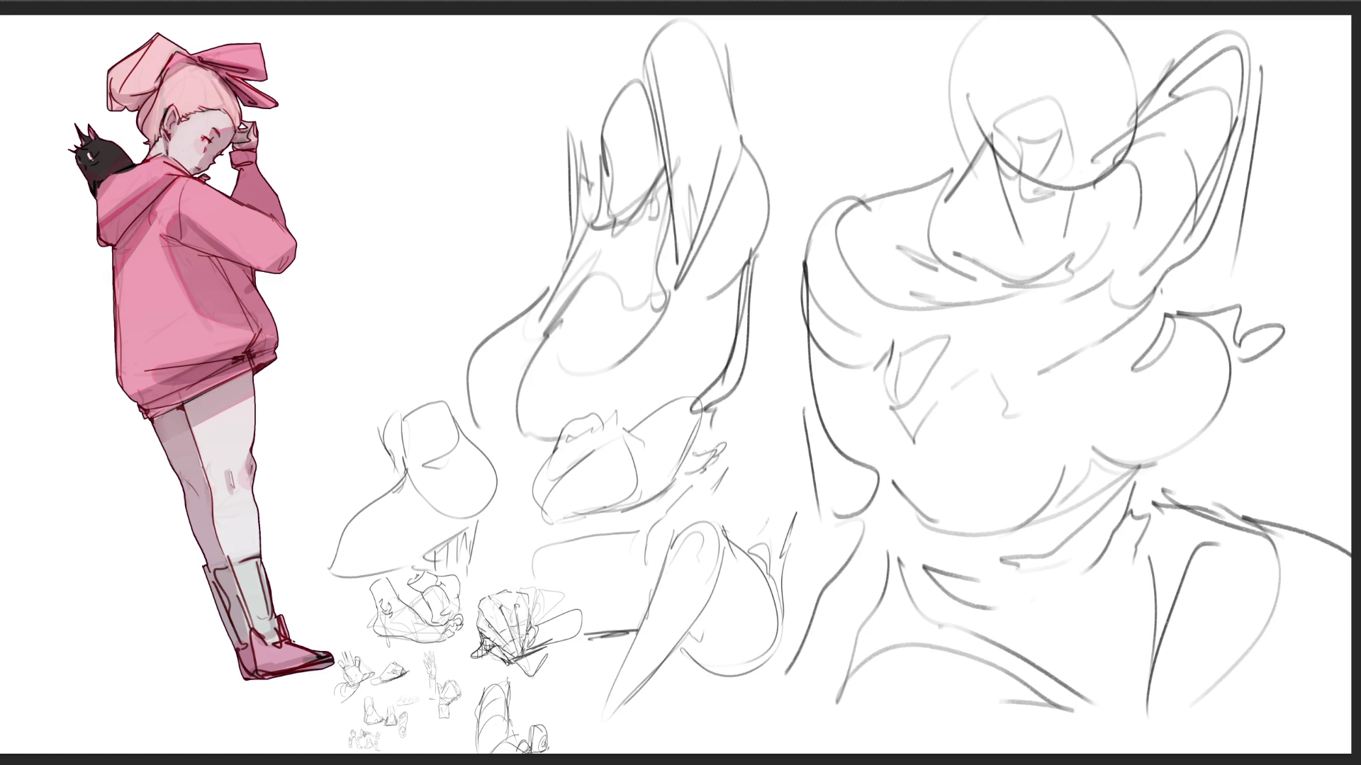
key(ctrl+t)
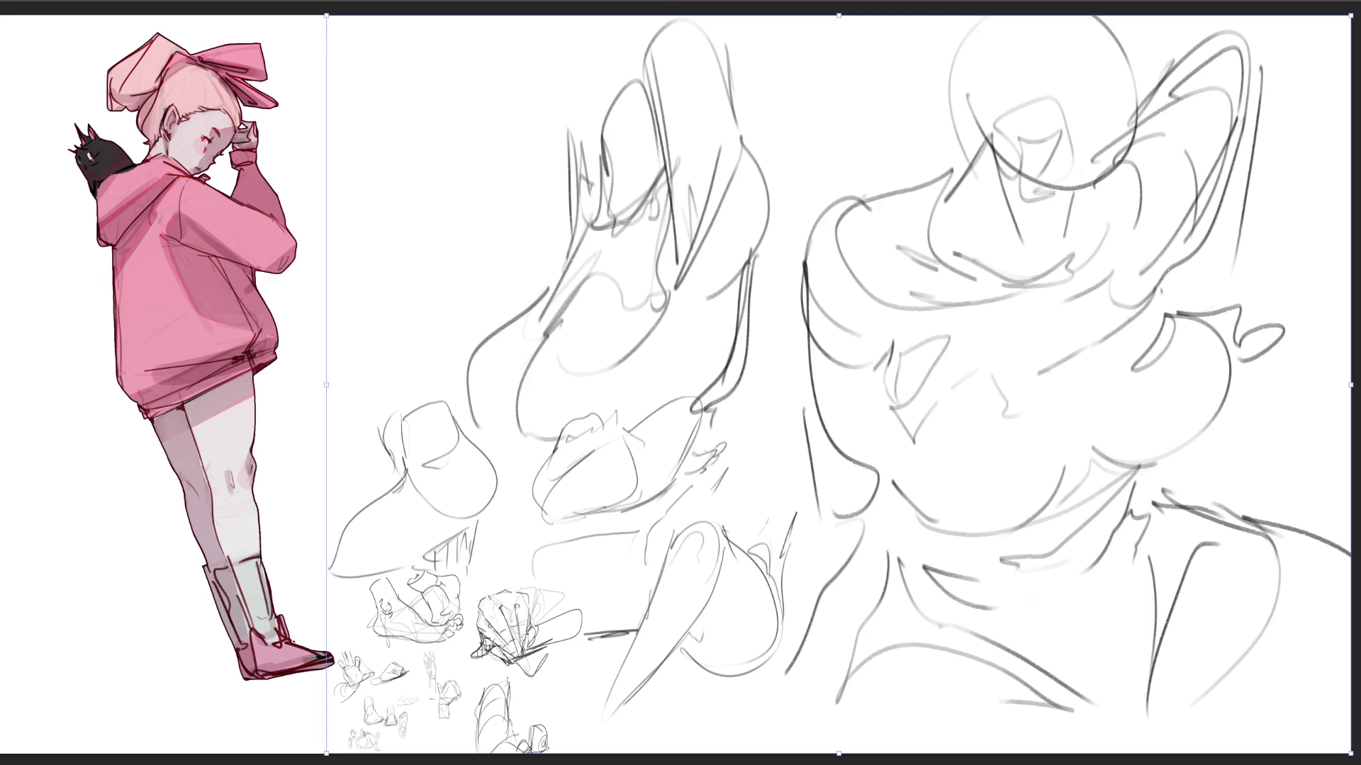
- Scale the studies down into the lower middle, then start a new arc at upper right
drag(838, 14, 837, 410)
mouse_move(838, 579)
mouse_down()
mouse_move(610, 576)
mouse_move(582, 589)
mouse_up()
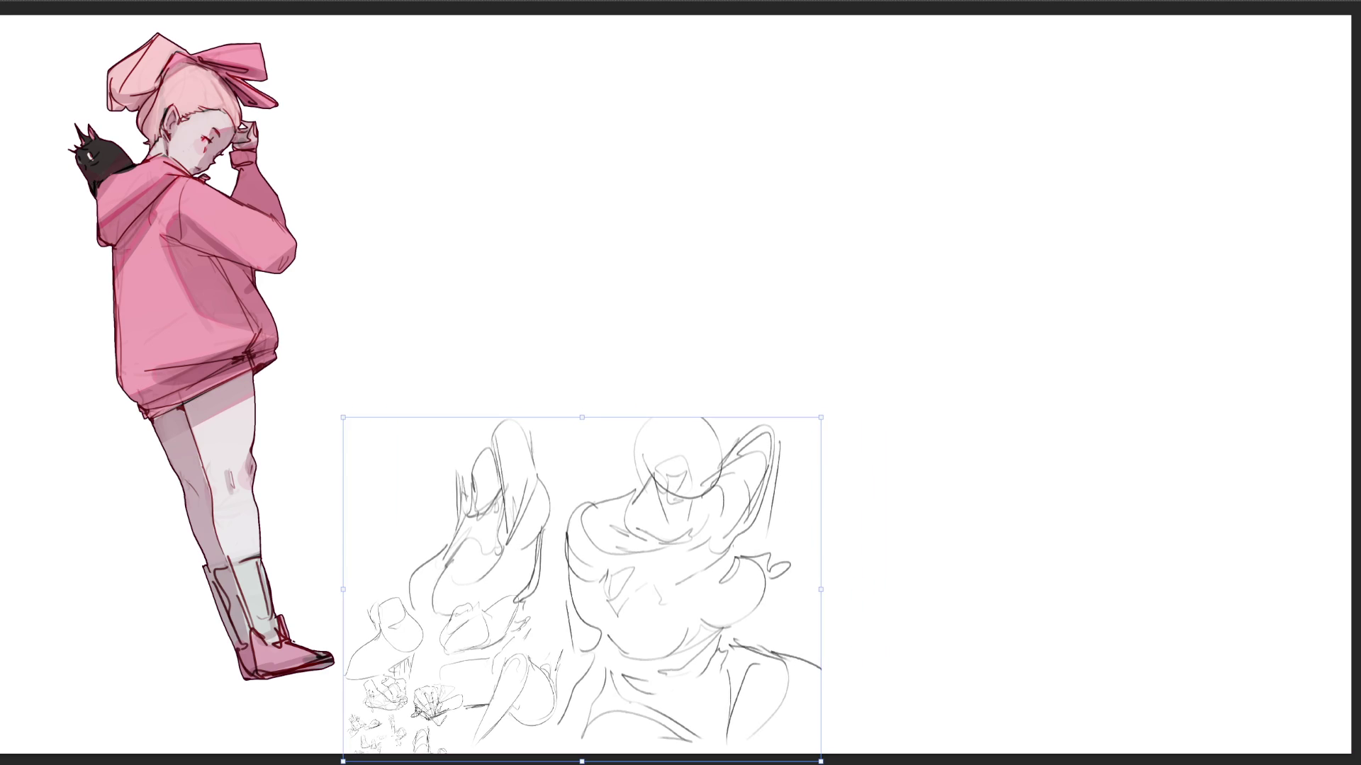
key(Return)
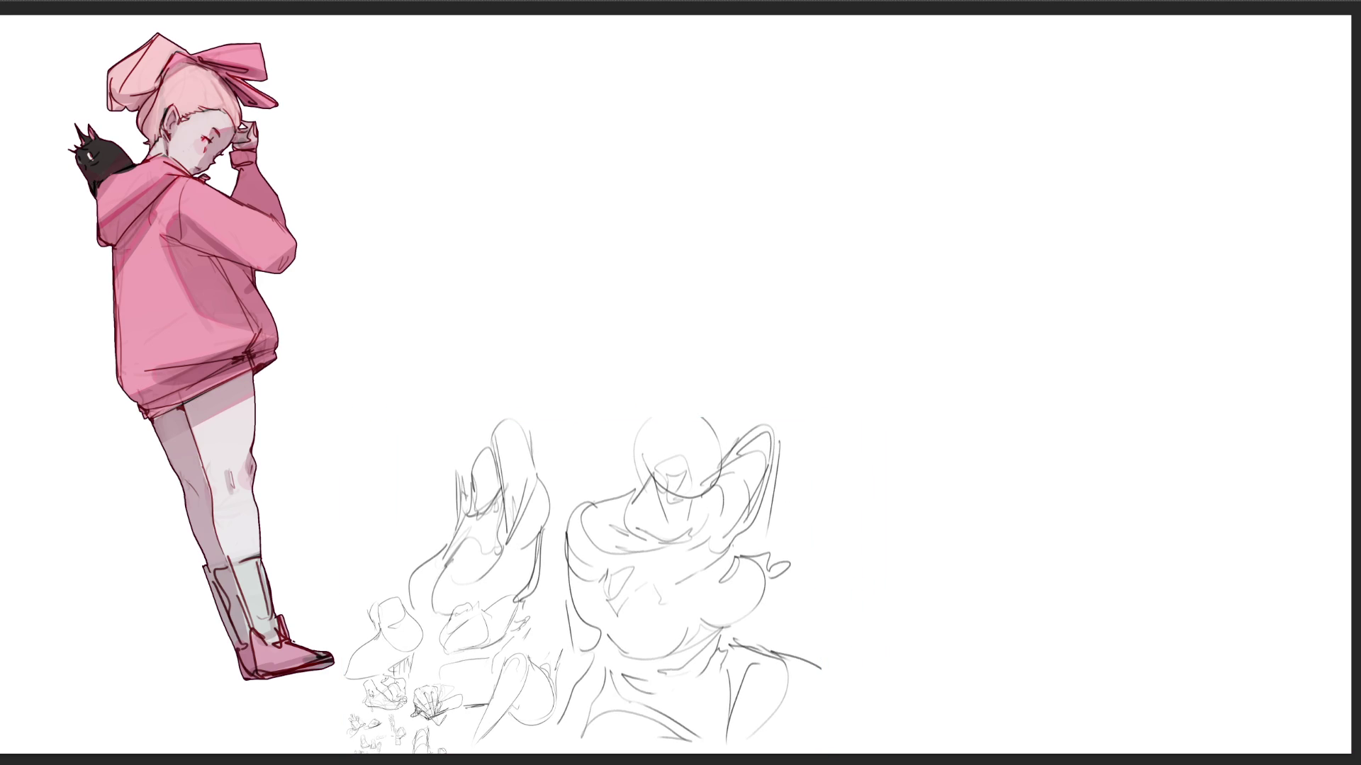
mouse_move(1053, 68)
mouse_down()
mouse_move(1031, 89)
mouse_move(1022, 156)
mouse_up()
- Sketch an upper-right arc, a long diagonal, hooked curves and a large neck loop
drag(1055, 65, 1105, 68)
drag(1141, 87, 1149, 98)
mouse_move(1075, 130)
mouse_down()
mouse_move(1051, 162)
mouse_move(1086, 207)
mouse_move(1182, 142)
mouse_move(1269, 252)
mouse_up()
mouse_move(1086, 205)
mouse_down()
mouse_move(1119, 242)
mouse_move(1246, 271)
mouse_up()
drag(1127, 241, 1204, 260)
mouse_move(1253, 262)
mouse_down()
mouse_move(1269, 278)
mouse_move(1242, 358)
mouse_move(1162, 369)
mouse_up()
drag(1297, 321, 1137, 377)
mouse_move(1120, 238)
mouse_down()
mouse_move(931, 275)
mouse_move(1026, 345)
mouse_move(1170, 367)
mouse_up()
mouse_move(943, 298)
mouse_down()
mouse_move(1116, 358)
mouse_move(917, 269)
mouse_up()
mouse_move(920, 273)
mouse_down()
mouse_move(910, 261)
mouse_move(942, 317)
mouse_up()
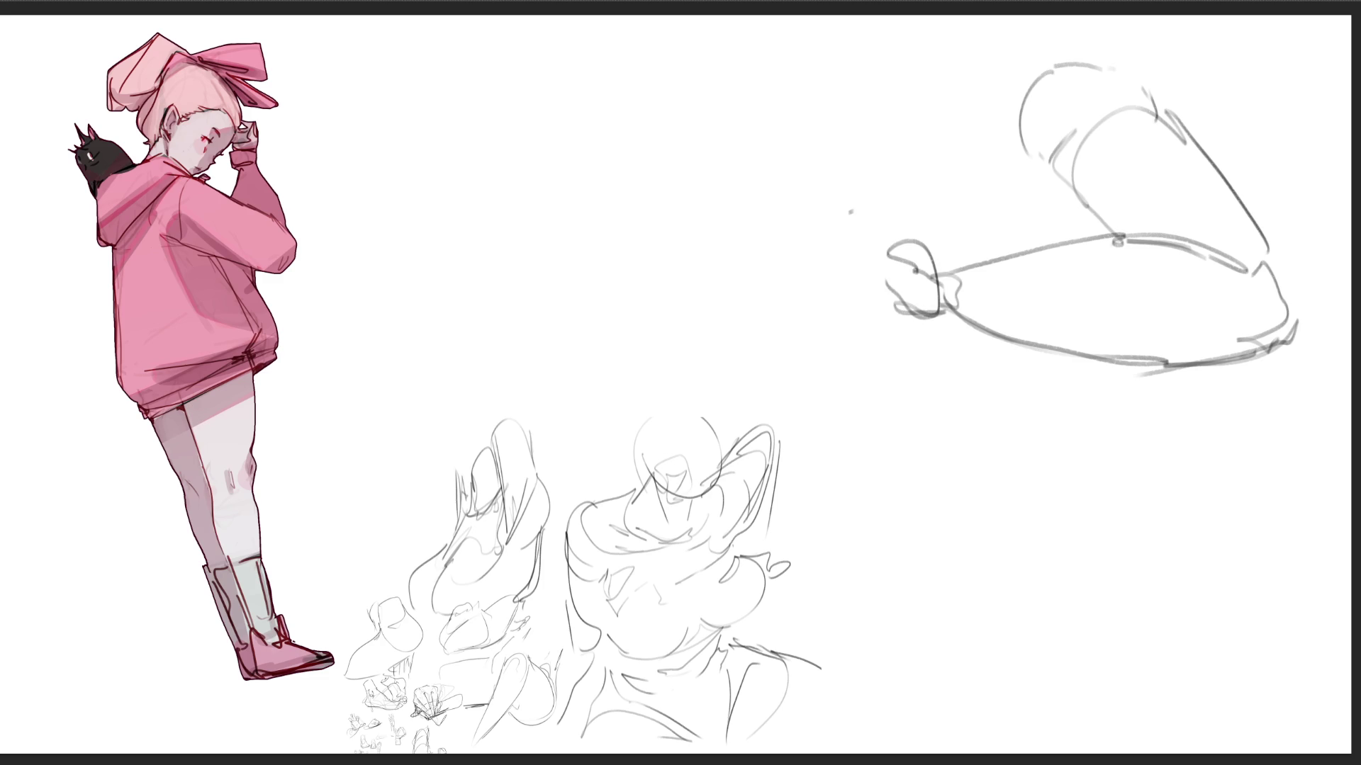
- Draw a dragon head left of the loop, then darken its horns, snout and jaw
mouse_move(851, 211)
mouse_down()
mouse_move(817, 189)
mouse_move(829, 226)
mouse_up()
mouse_move(834, 177)
mouse_down()
mouse_move(872, 280)
mouse_move(811, 139)
mouse_up()
mouse_move(765, 75)
mouse_down()
mouse_move(829, 142)
mouse_move(826, 71)
mouse_move(921, 227)
mouse_move(876, 285)
mouse_up()
drag(866, 237, 899, 285)
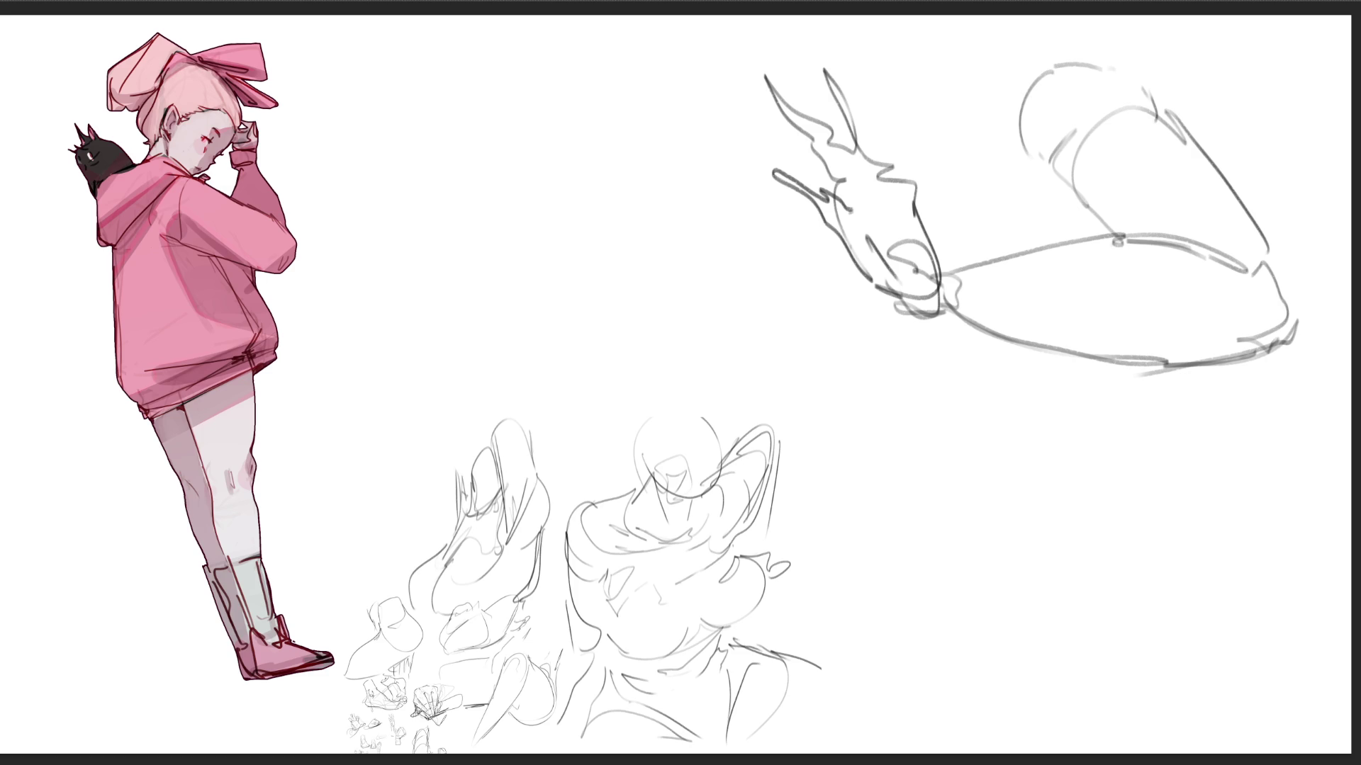
mouse_move(895, 312)
mouse_down()
mouse_move(1001, 331)
mouse_move(967, 264)
mouse_move(1013, 347)
mouse_up()
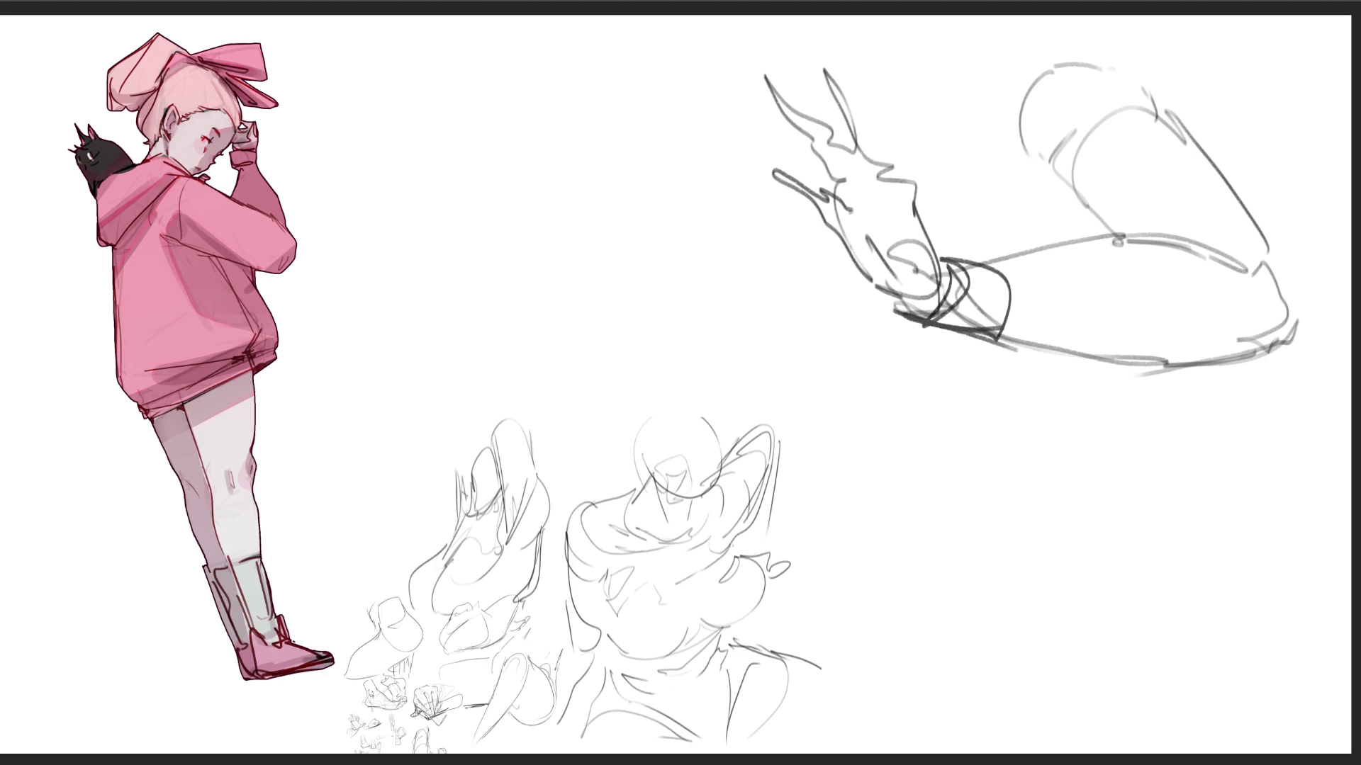
mouse_move(859, 181)
mouse_down()
mouse_move(902, 179)
mouse_move(914, 204)
mouse_move(914, 187)
mouse_up()
drag(797, 48, 824, 98)
drag(827, 111, 862, 167)
drag(814, 57, 878, 146)
mouse_move(737, 95)
mouse_down()
mouse_move(836, 180)
mouse_move(823, 244)
mouse_up()
drag(777, 172, 878, 273)
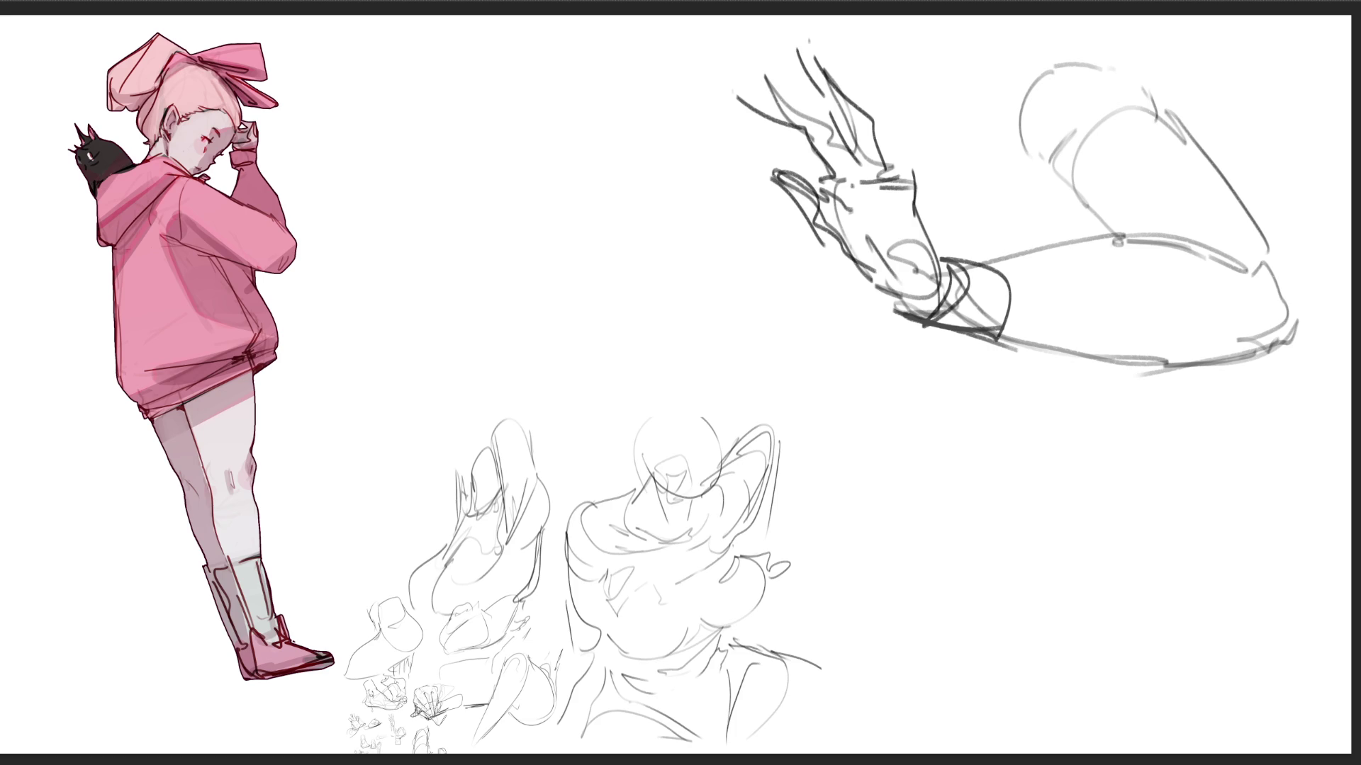
- Start an arm study with a shoulder arc, upper-arm contours and lines to its left
mouse_move(496, 71)
mouse_down()
mouse_move(451, 114)
mouse_move(581, 107)
mouse_move(561, 183)
mouse_up()
mouse_move(570, 39)
mouse_down()
mouse_move(602, 92)
mouse_move(646, 119)
mouse_move(574, 248)
mouse_up()
mouse_move(566, 201)
mouse_down()
mouse_move(574, 247)
mouse_move(494, 265)
mouse_up()
mouse_move(485, 79)
mouse_down()
mouse_move(363, 248)
mouse_move(533, 230)
mouse_up()
drag(484, 278, 450, 296)
drag(372, 248, 309, 340)
drag(366, 305, 332, 322)
mouse_move(304, 352)
mouse_down()
mouse_move(291, 381)
mouse_move(323, 425)
mouse_move(364, 428)
mouse_up()
drag(309, 431, 429, 434)
mouse_move(372, 316)
mouse_down()
mouse_move(418, 304)
mouse_move(485, 324)
mouse_up()
- Extend the arm into a forearm and hand with rounded fingertips
drag(341, 437, 614, 409)
mouse_move(492, 315)
mouse_down()
mouse_move(641, 358)
mouse_move(614, 410)
mouse_up()
mouse_move(626, 347)
mouse_down()
mouse_move(653, 349)
mouse_move(703, 387)
mouse_up()
drag(637, 411, 687, 414)
mouse_move(697, 352)
mouse_down()
mouse_move(775, 331)
mouse_move(693, 418)
mouse_up()
drag(689, 417, 720, 417)
mouse_move(657, 366)
mouse_down()
mouse_move(744, 341)
mouse_move(815, 358)
mouse_up()
drag(826, 355, 884, 425)
mouse_move(669, 417)
mouse_down()
mouse_move(864, 458)
mouse_move(884, 441)
mouse_up()
drag(865, 411, 883, 439)
drag(879, 389, 882, 424)
drag(869, 386, 887, 390)
- Add lines under the upper arm and a long torso contour
drag(537, 227, 577, 317)
drag(577, 221, 623, 265)
drag(616, 170, 698, 171)
drag(637, 97, 711, 111)
mouse_move(643, 49)
mouse_down()
mouse_move(751, 212)
mouse_move(738, 241)
mouse_up()
drag(723, 234, 725, 260)
drag(570, 283, 570, 338)
drag(574, 338, 683, 329)
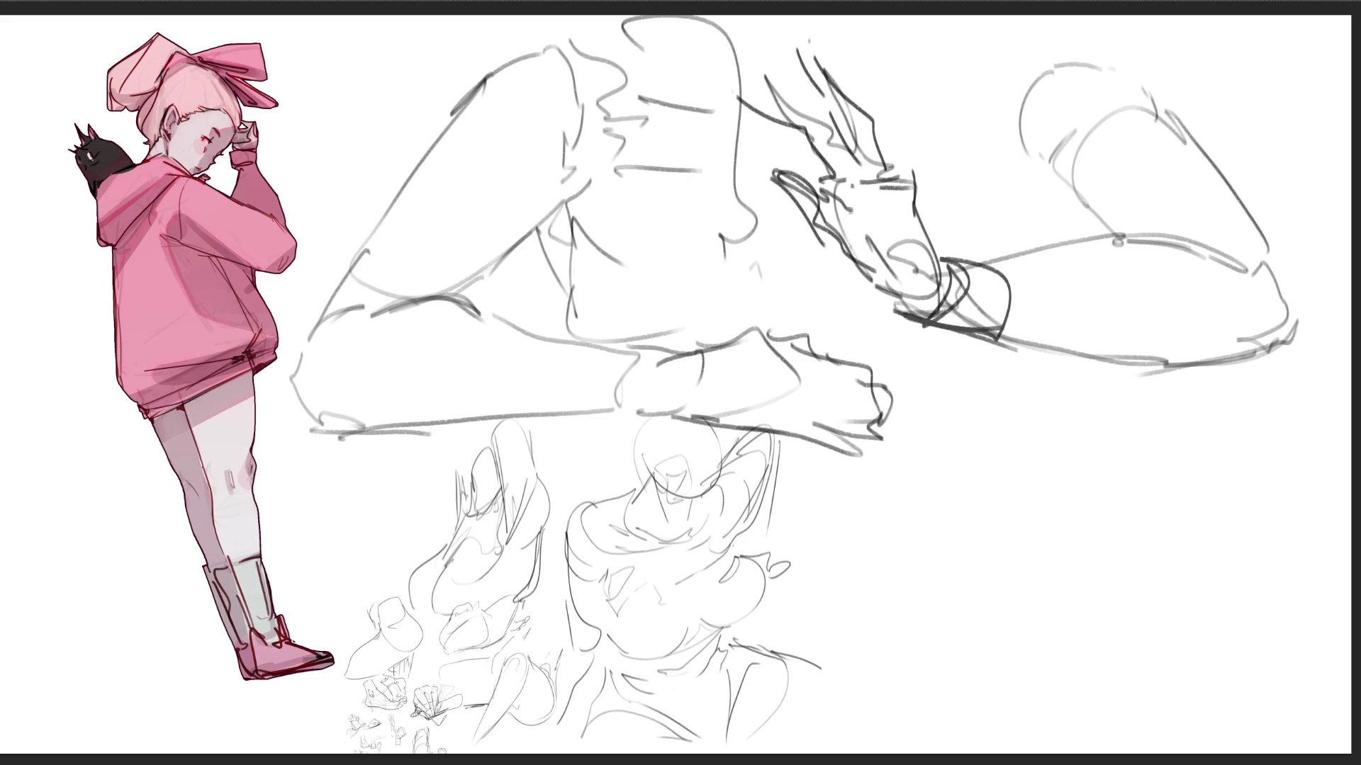
- Draw the large right figure's long curves, back and darkened lower-right edge
mouse_move(948, 441)
mouse_down()
mouse_move(927, 506)
mouse_move(1021, 443)
mouse_move(1027, 477)
mouse_move(924, 498)
mouse_move(878, 754)
mouse_up()
drag(950, 482, 868, 723)
drag(868, 620, 847, 712)
drag(1152, 595, 1038, 753)
drag(1051, 465, 1100, 479)
mouse_move(969, 502)
mouse_down()
mouse_move(1032, 460)
mouse_move(1309, 582)
mouse_move(1199, 730)
mouse_move(1236, 707)
mouse_up()
drag(1233, 701, 1260, 684)
mouse_move(1301, 604)
mouse_down()
mouse_move(1269, 667)
mouse_move(1306, 718)
mouse_up()
drag(1324, 538, 1319, 404)
drag(1033, 457, 1088, 428)
- Rough in the figure's upper-right contours, then start a free transform on the sketch layer
drag(1240, 330, 1089, 431)
drag(942, 361, 945, 429)
drag(950, 401, 1076, 347)
drag(948, 214, 968, 230)
mouse_move(924, 186)
mouse_down()
mouse_move(918, 228)
mouse_move(1039, 147)
mouse_up()
drag(914, 114, 1031, 141)
drag(967, 56, 914, 115)
mouse_move(1083, 76)
mouse_down()
mouse_move(1155, 119)
mouse_move(1247, 66)
mouse_up()
drag(1249, 68, 1255, 248)
drag(1279, 89, 1283, 152)
drag(1276, 152, 1175, 368)
drag(864, 310, 854, 414)
drag(860, 409, 894, 465)
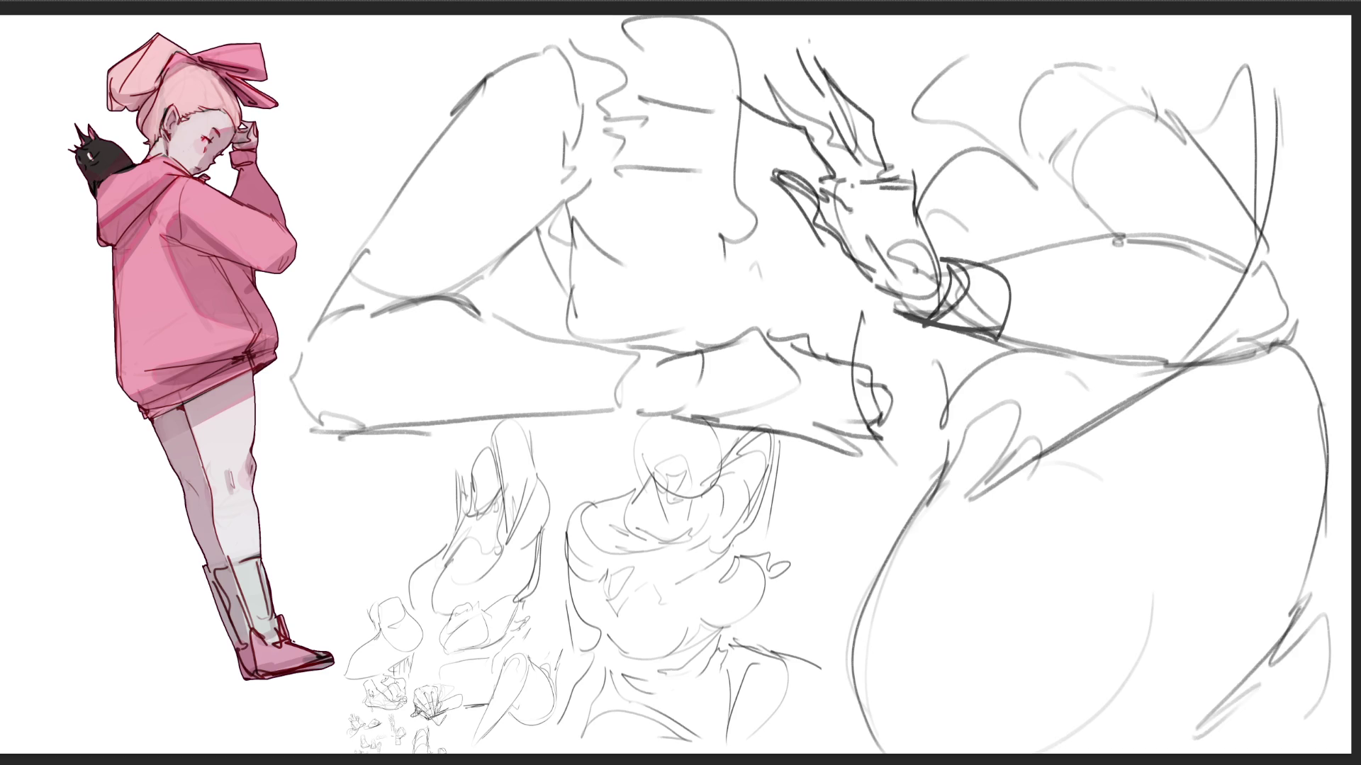
key(ctrl+t)
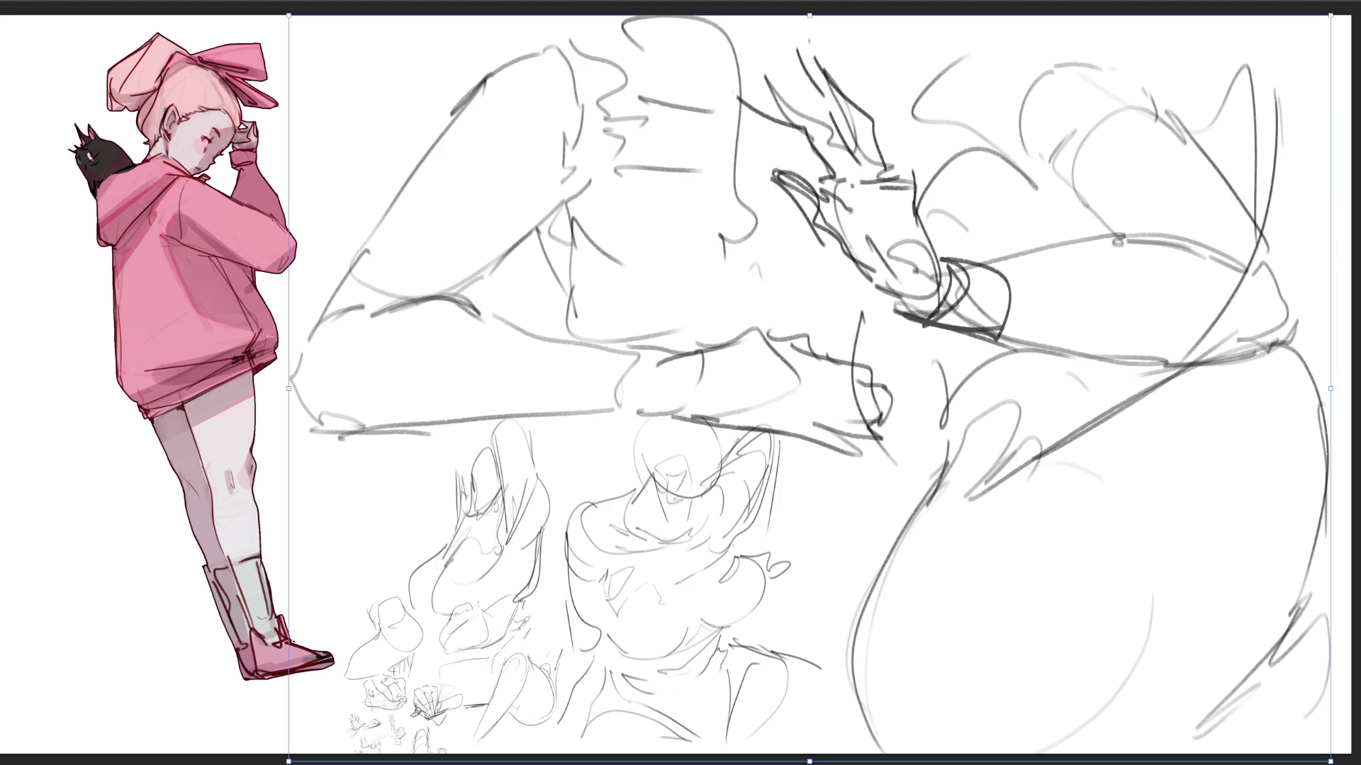
- Shrink the earlier gray sketches into a small block at the bottom and apply it
drag(288, 14, 628, 504)
drag(807, 631, 570, 639)
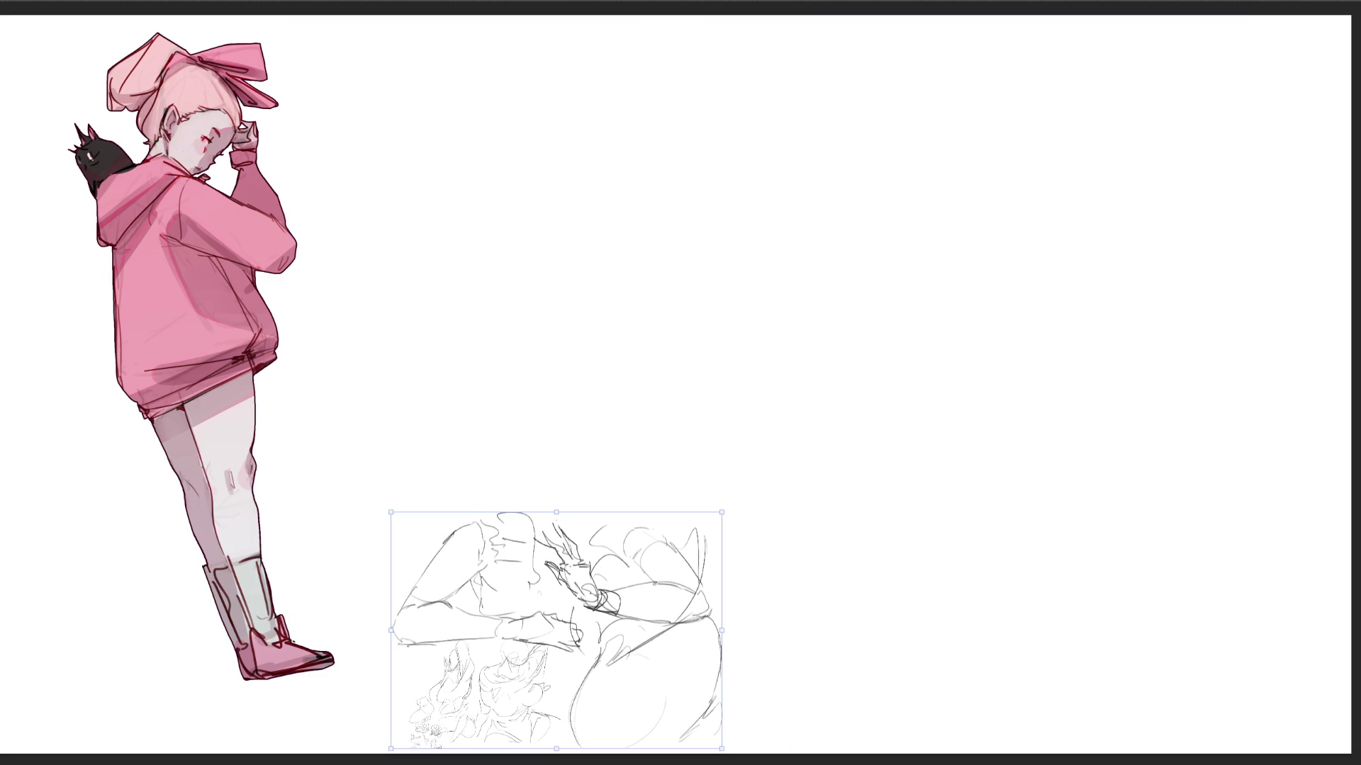
key(Return)
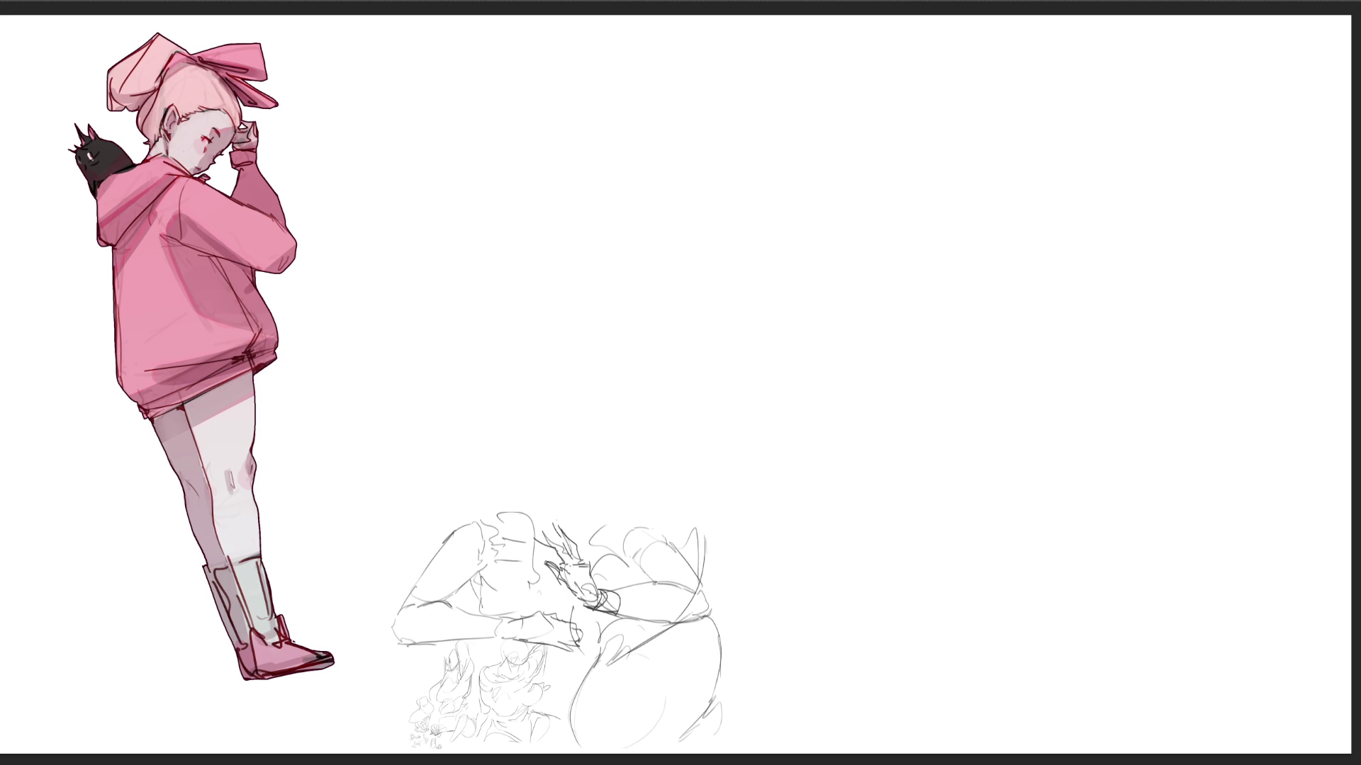
- Sketch a new figure's head, body and legs, outlining its left side
mouse_move(591, 116)
mouse_down()
mouse_move(618, 178)
mouse_move(650, 56)
mouse_move(624, 78)
mouse_move(633, 118)
mouse_up()
drag(615, 54, 596, 162)
mouse_move(675, 82)
mouse_down()
mouse_move(635, 187)
mouse_move(709, 173)
mouse_move(654, 198)
mouse_up()
mouse_move(727, 125)
mouse_down()
mouse_move(717, 224)
mouse_move(663, 248)
mouse_up()
drag(760, 163, 680, 309)
drag(664, 231, 686, 314)
drag(728, 246, 679, 309)
drag(767, 203, 705, 290)
drag(586, 99, 608, 206)
drag(614, 154, 640, 244)
mouse_move(604, 199)
mouse_down()
mouse_move(668, 289)
mouse_move(608, 298)
mouse_move(599, 372)
mouse_move(619, 390)
mouse_up()
- Add a boot, a sweeping arc and diagonal, and foot details to the figure
mouse_move(718, 304)
mouse_down()
mouse_move(723, 376)
mouse_move(730, 309)
mouse_up()
mouse_move(740, 286)
mouse_down()
mouse_move(866, 276)
mouse_move(734, 412)
mouse_up()
drag(881, 303, 712, 494)
drag(604, 381, 646, 395)
mouse_move(776, 437)
mouse_down()
mouse_move(771, 462)
mouse_move(808, 473)
mouse_up()
drag(791, 483, 821, 494)
- Add a pointed shape at the upper left and a pointed ear on the head
mouse_move(593, 39)
mouse_down()
mouse_move(532, 79)
mouse_move(549, 117)
mouse_up()
drag(566, 57, 467, 107)
mouse_move(561, 102)
mouse_down()
mouse_move(475, 121)
mouse_move(578, 145)
mouse_up()
mouse_move(661, 51)
mouse_down()
mouse_move(673, 27)
mouse_move(698, 73)
mouse_up()
mouse_move(691, 88)
mouse_down()
mouse_move(703, 101)
mouse_move(710, 44)
mouse_up()
drag(710, 44, 715, 57)
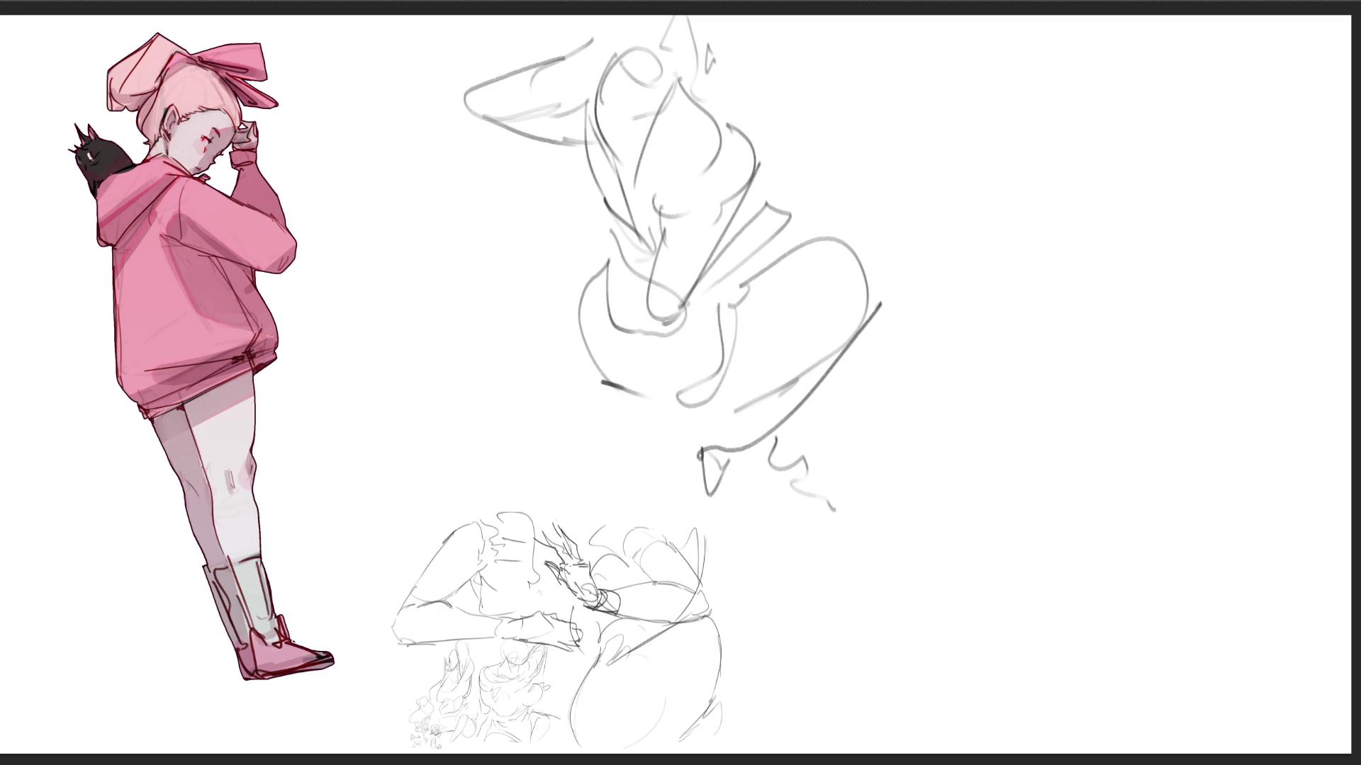
- Start a second figure at top right with an arch, diagonals and body lines
mouse_move(1089, 117)
mouse_down()
mouse_move(1150, 170)
mouse_move(1152, 265)
mouse_up()
drag(1198, 124, 1142, 283)
drag(1206, 150, 1165, 306)
drag(1134, 92, 1092, 112)
drag(1037, 77, 1095, 105)
drag(1017, 96, 993, 111)
mouse_move(1020, 117)
mouse_down()
mouse_move(1032, 182)
mouse_move(1068, 232)
mouse_up()
drag(1107, 326, 1033, 366)
drag(1134, 296, 1065, 397)
mouse_move(1011, 222)
mouse_down()
mouse_move(986, 259)
mouse_move(978, 338)
mouse_up()
drag(1045, 398, 978, 415)
drag(1185, 291, 1097, 448)
- Draw the second figure's boot, heel curve and lower leg lines
mouse_move(1100, 461)
mouse_down()
mouse_move(981, 446)
mouse_move(1063, 394)
mouse_up()
mouse_move(1061, 401)
mouse_down()
mouse_move(1133, 524)
mouse_move(1074, 545)
mouse_up()
mouse_move(961, 451)
mouse_down()
mouse_move(959, 538)
mouse_move(993, 608)
mouse_move(1077, 530)
mouse_up()
drag(1164, 530, 1127, 464)
mouse_move(1108, 456)
mouse_down()
mouse_move(1158, 493)
mouse_move(1278, 697)
mouse_up()
mouse_move(1194, 648)
mouse_down()
mouse_move(1237, 714)
mouse_move(1195, 651)
mouse_up()
mouse_move(969, 587)
mouse_down()
mouse_move(958, 600)
mouse_move(1097, 724)
mouse_move(982, 720)
mouse_up()
drag(956, 514, 945, 601)
- Add a hat brim, a fin shape and small strokes along the top edge
mouse_move(1024, 71)
mouse_down()
mouse_move(887, 113)
mouse_move(1034, 164)
mouse_up()
drag(1225, 164, 1246, 171)
mouse_move(1254, 175)
mouse_down()
mouse_move(1245, 214)
mouse_move(1329, 327)
mouse_up()
drag(1221, 295, 1350, 350)
mouse_move(1350, 351)
mouse_down()
mouse_move(1303, 369)
mouse_move(1193, 343)
mouse_up()
drag(808, 99, 824, 128)
drag(756, 46, 783, 90)
drag(732, 16, 815, 58)
drag(812, 20, 822, 60)
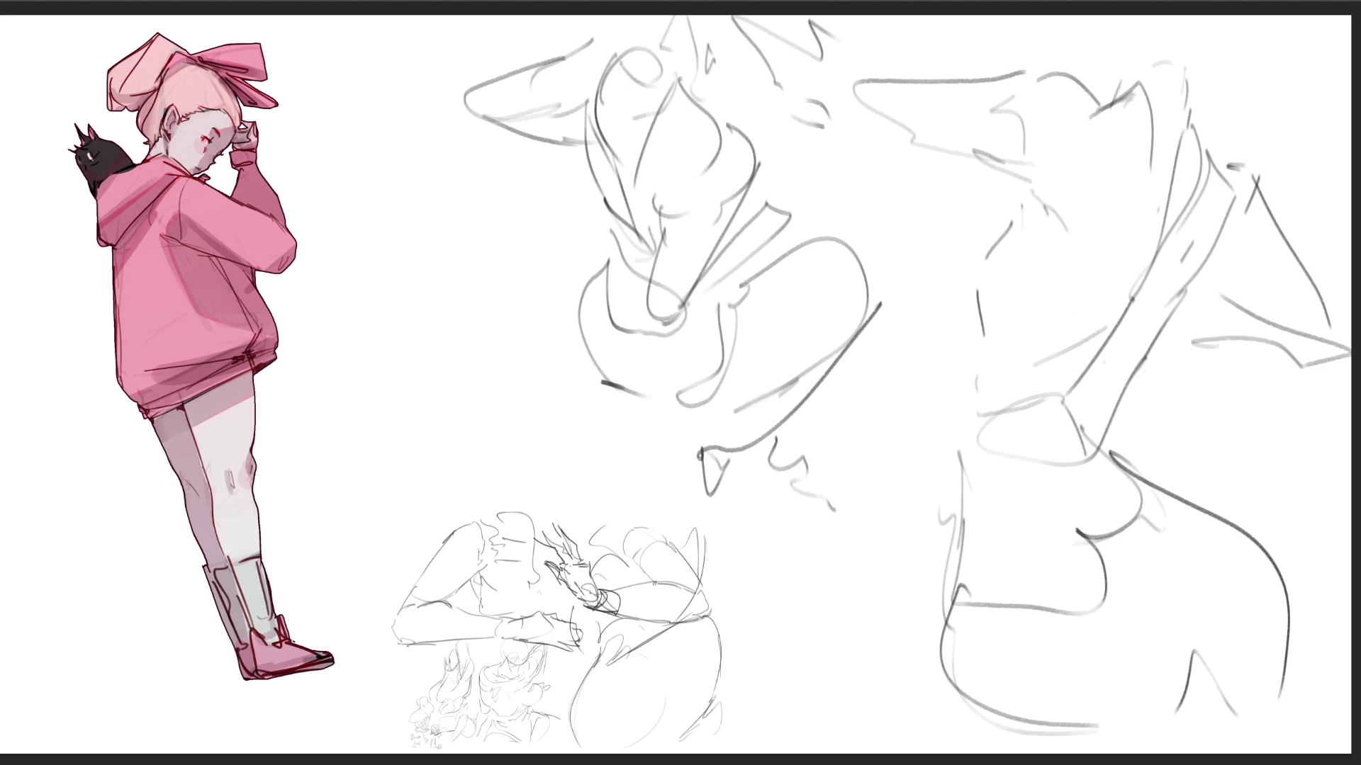
- Scale the gray studies down into the lower part of the canvas
key(ctrl+t)
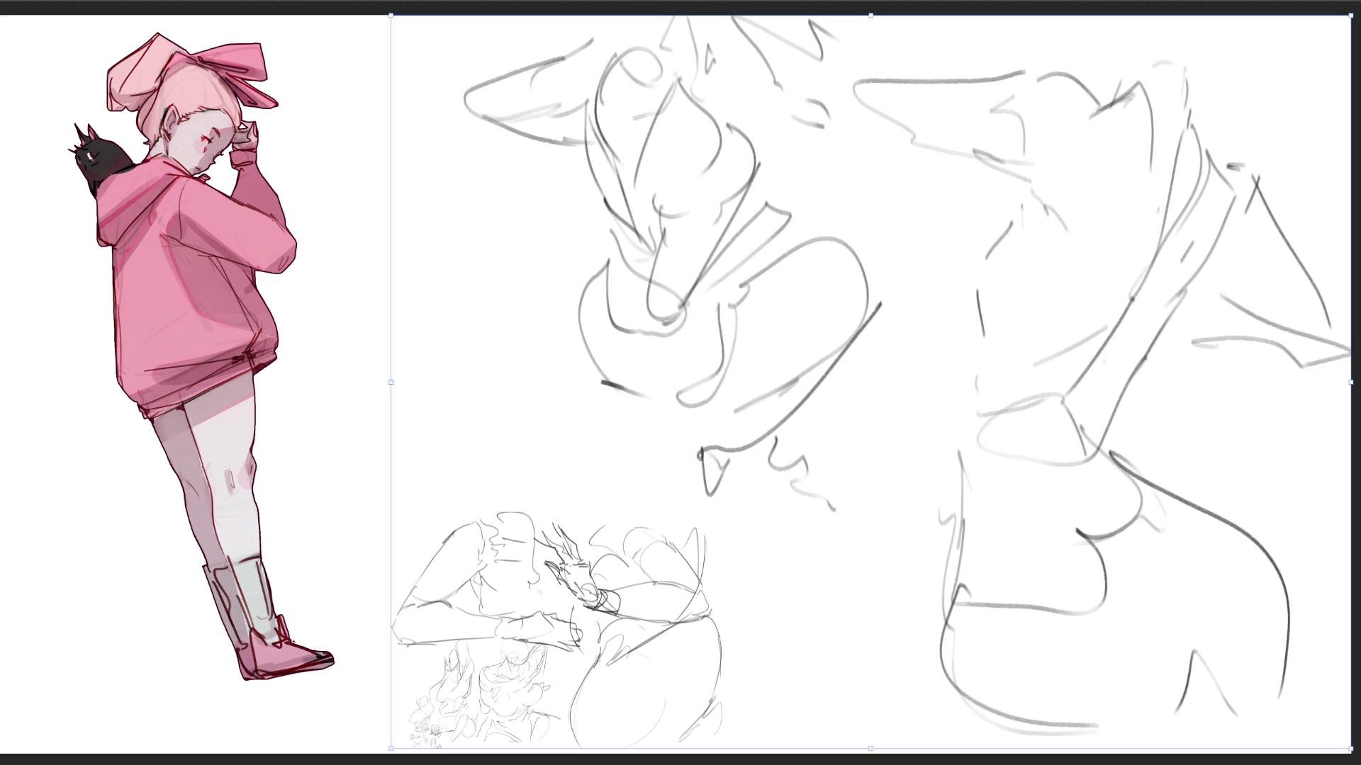
drag(870, 14, 867, 410)
drag(867, 582, 533, 579)
key(Return)
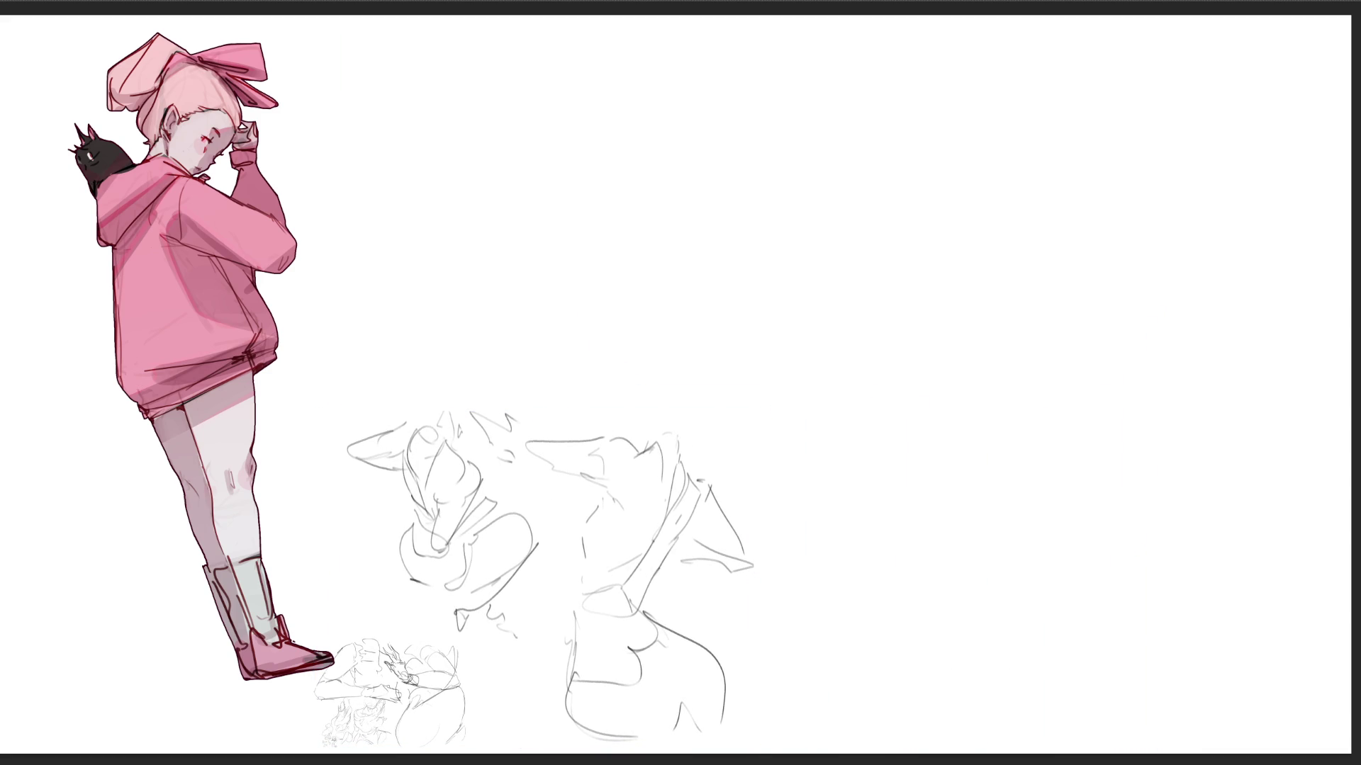
- Pencil the head, back and right side of a crouching figure near the top centre
mouse_move(517, 75)
mouse_down()
mouse_move(575, 113)
mouse_move(530, 135)
mouse_move(567, 146)
mouse_up()
drag(586, 117, 537, 177)
mouse_move(581, 126)
mouse_down()
mouse_move(605, 164)
mouse_move(599, 201)
mouse_up()
drag(551, 154, 516, 223)
drag(498, 109, 498, 206)
mouse_move(498, 105)
mouse_down()
mouse_move(515, 213)
mouse_move(505, 220)
mouse_up()
mouse_move(578, 79)
mouse_down()
mouse_move(586, 133)
mouse_move(625, 177)
mouse_move(615, 215)
mouse_up()
drag(610, 155, 588, 232)
- Finish the crouching figure with hips, bent leg, feet and a refined head
mouse_move(493, 230)
mouse_down()
mouse_move(539, 264)
mouse_move(578, 204)
mouse_move(592, 275)
mouse_move(571, 296)
mouse_up()
mouse_move(533, 264)
mouse_down()
mouse_move(509, 303)
mouse_move(607, 303)
mouse_up()
mouse_move(607, 261)
mouse_down()
mouse_move(637, 310)
mouse_move(521, 355)
mouse_move(519, 343)
mouse_up()
mouse_move(501, 277)
mouse_down()
mouse_move(514, 358)
mouse_move(543, 386)
mouse_up()
mouse_move(537, 363)
mouse_down()
mouse_move(578, 358)
mouse_move(582, 384)
mouse_up()
drag(588, 372, 603, 359)
drag(613, 252, 635, 294)
mouse_move(517, 71)
mouse_down()
mouse_move(506, 122)
mouse_move(531, 102)
mouse_up()
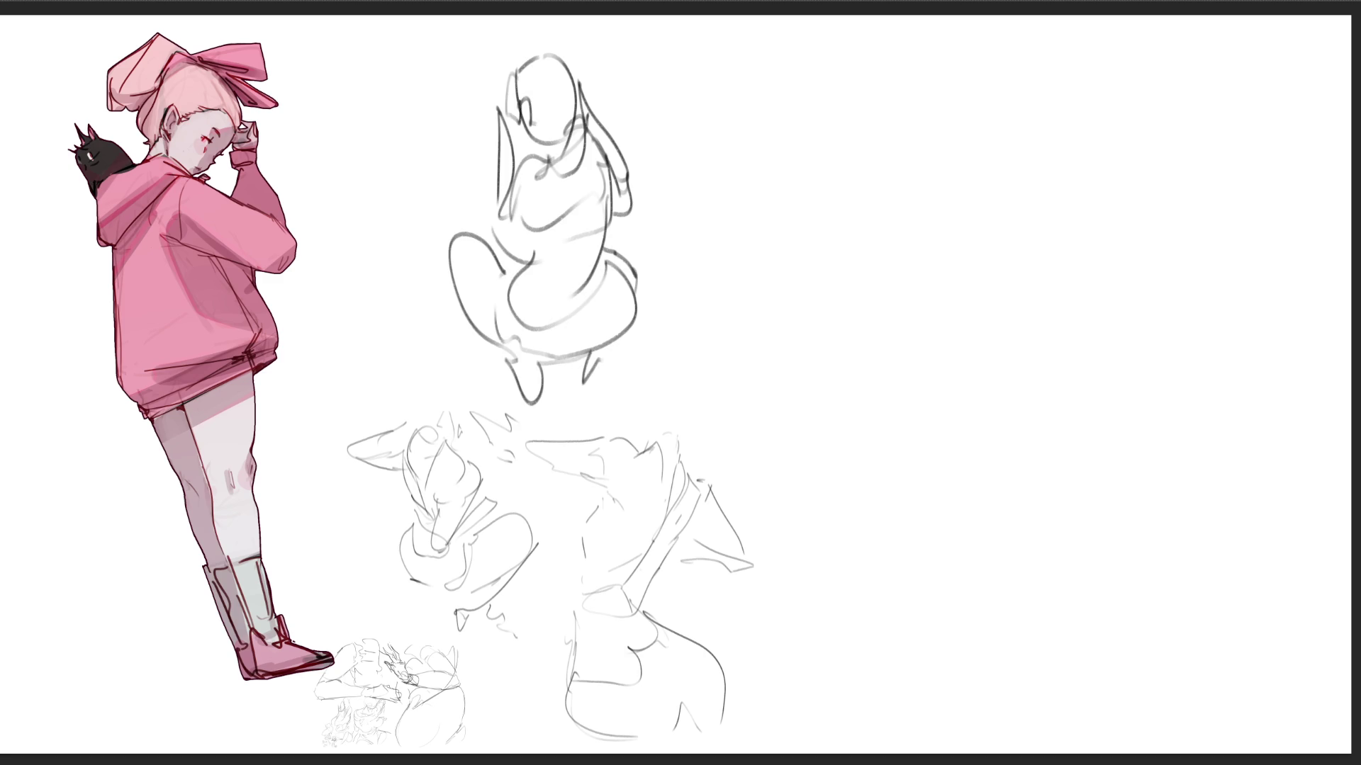
drag(554, 45, 583, 85)
- Start a reclining figure with a small head, neck, shoulder, cone-shaped arm and ground line
mouse_move(759, 112)
mouse_down()
mouse_move(738, 157)
mouse_move(801, 144)
mouse_move(765, 176)
mouse_move(801, 157)
mouse_up()
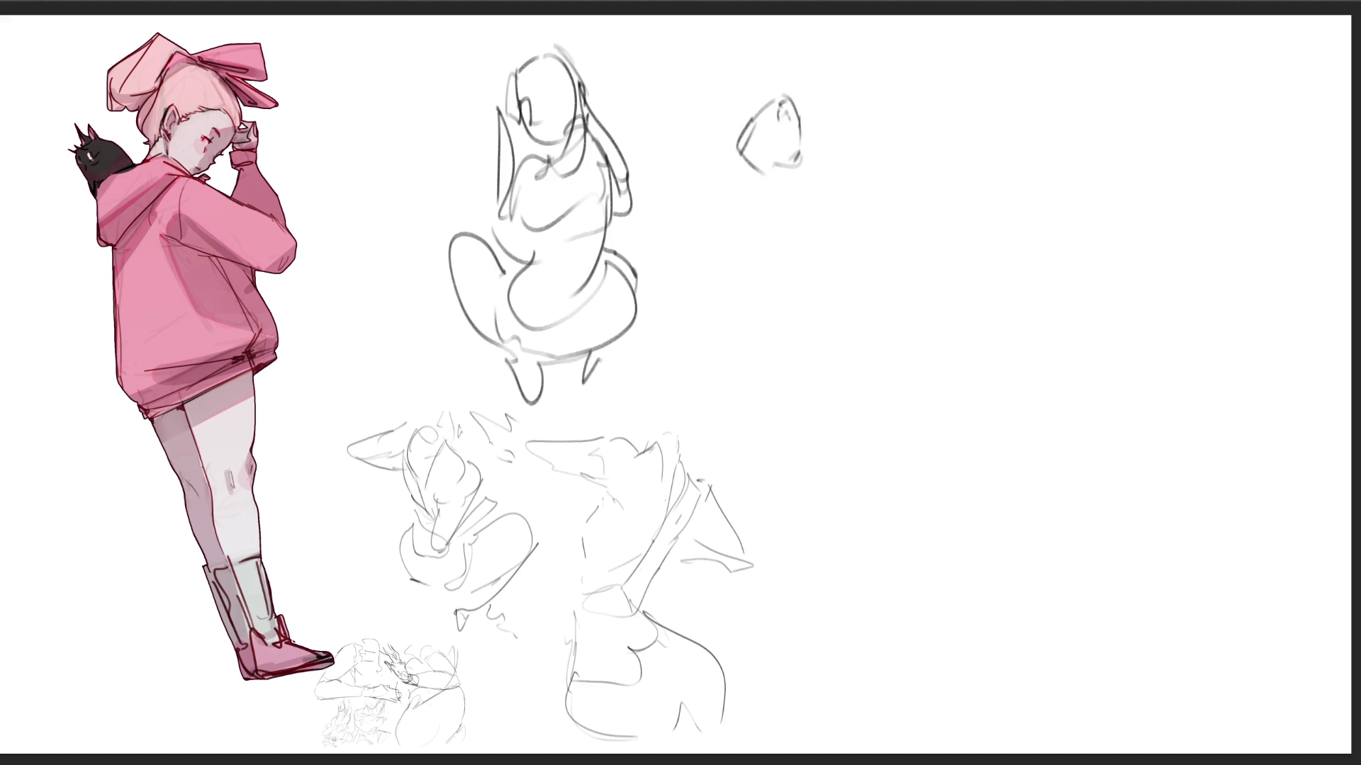
mouse_move(798, 154)
mouse_down()
mouse_move(741, 186)
mouse_move(779, 165)
mouse_move(718, 229)
mouse_up()
mouse_move(758, 206)
mouse_down()
mouse_move(790, 192)
mouse_move(679, 301)
mouse_up()
mouse_move(729, 254)
mouse_down()
mouse_move(680, 300)
mouse_move(759, 252)
mouse_up()
drag(758, 253, 789, 264)
drag(679, 315, 786, 269)
mouse_move(772, 271)
mouse_down()
mouse_move(801, 246)
mouse_move(801, 179)
mouse_up()
mouse_move(800, 182)
mouse_down()
mouse_move(818, 164)
mouse_move(849, 185)
mouse_up()
drag(837, 195, 839, 230)
- Extend the reclining body rightward with leg lines, a boxy limb and an outstretched leg
drag(860, 187, 899, 224)
mouse_move(811, 235)
mouse_down()
mouse_move(859, 264)
mouse_move(906, 250)
mouse_up()
mouse_move(897, 228)
mouse_down()
mouse_move(914, 207)
mouse_move(942, 270)
mouse_move(909, 287)
mouse_move(994, 242)
mouse_up()
drag(914, 285, 984, 272)
mouse_move(954, 198)
mouse_down()
mouse_move(1083, 140)
mouse_move(1112, 216)
mouse_up()
drag(1101, 225, 966, 283)
drag(1036, 236, 1014, 254)
drag(1067, 186, 1013, 262)
mouse_move(1116, 211)
mouse_down()
mouse_move(970, 331)
mouse_move(978, 320)
mouse_move(989, 374)
mouse_up()
drag(912, 305, 980, 319)
mouse_move(1059, 276)
mouse_down()
mouse_move(1111, 332)
mouse_move(1156, 330)
mouse_move(1267, 405)
mouse_up()
drag(1161, 315, 1319, 452)
drag(816, 243, 826, 261)
- Add the standing leg, foot, ground line and horns on the reclining figure
drag(863, 280, 844, 349)
drag(817, 264, 827, 396)
drag(852, 274, 827, 416)
mouse_move(812, 420)
mouse_down()
mouse_move(827, 411)
mouse_move(795, 471)
mouse_move(841, 460)
mouse_up()
mouse_move(826, 448)
mouse_down()
mouse_move(889, 426)
mouse_move(722, 453)
mouse_up()
drag(746, 101, 754, 92)
mouse_move(746, 113)
mouse_down()
mouse_move(762, 89)
mouse_move(781, 104)
mouse_up()
drag(783, 62, 716, 163)
drag(727, 139, 710, 165)
drag(714, 114, 693, 149)
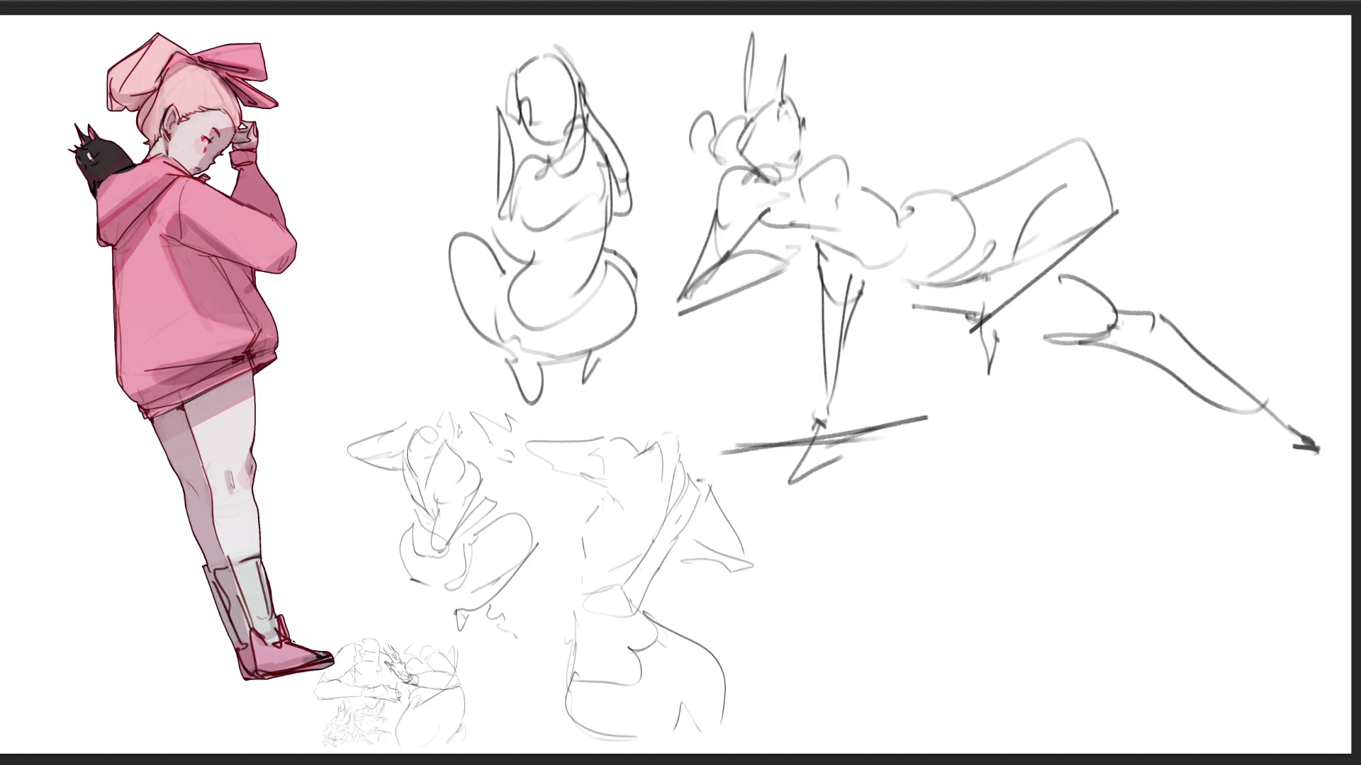
key(ctrl+t)
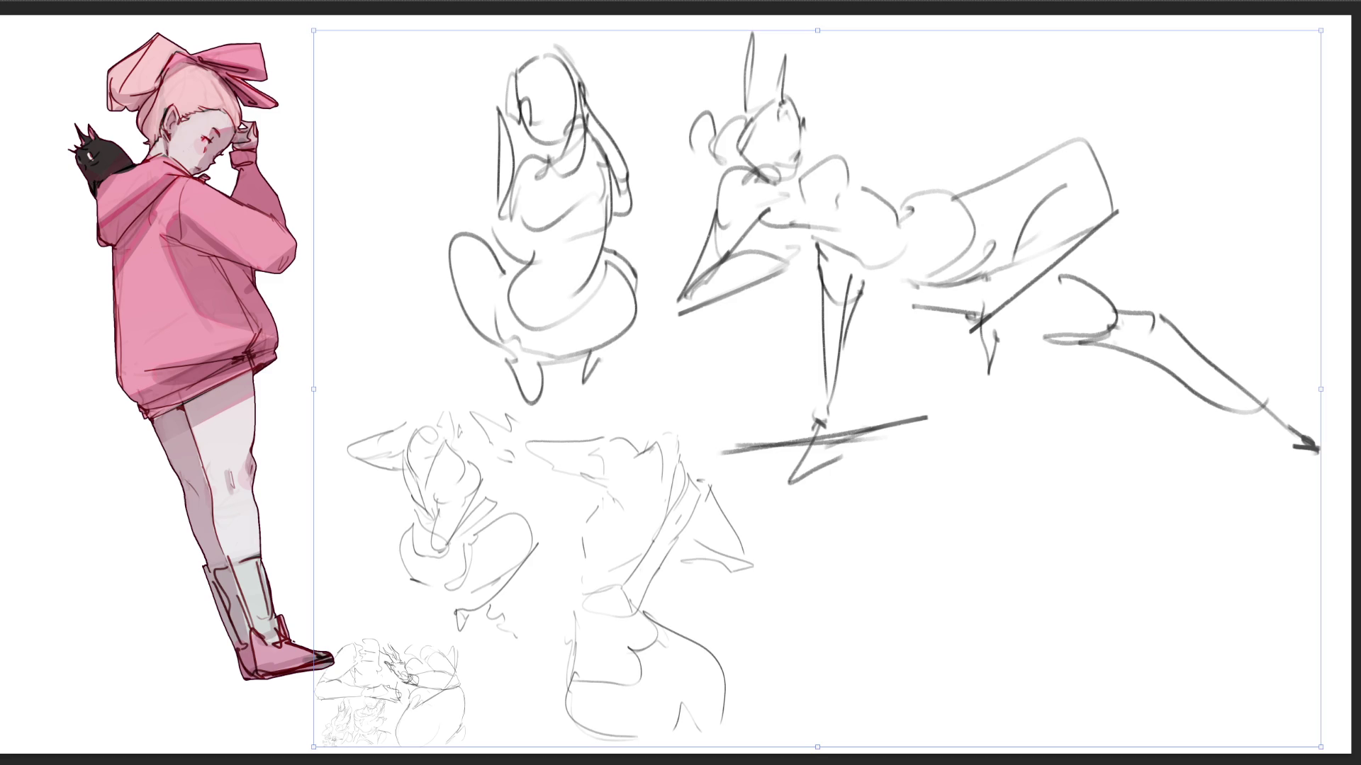
- Shrink the existing sketches into the middle of the canvas
mouse_move(313, 30)
mouse_down()
mouse_move(445, 261)
mouse_move(554, 354)
mouse_up()
drag(851, 552, 596, 557)
key(Return)
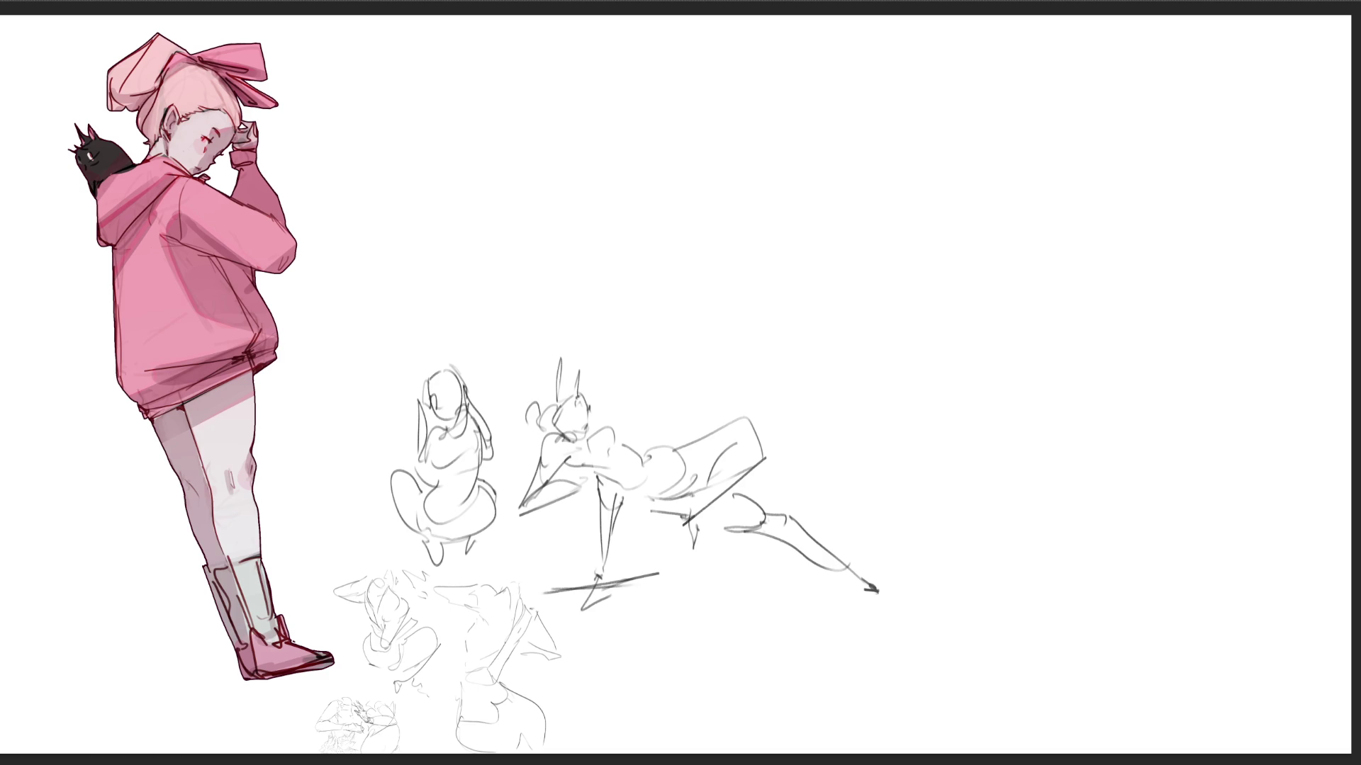
- Sketch a head with jaw, chin and hair bun on the blank right side
drag(1026, 161, 1043, 261)
drag(1030, 171, 1071, 124)
drag(1030, 229, 1053, 270)
mouse_move(1066, 125)
mouse_down()
mouse_move(1120, 210)
mouse_move(1096, 237)
mouse_move(1125, 238)
mouse_up()
drag(1074, 283, 1151, 193)
drag(1052, 115, 1134, 134)
drag(1150, 152, 1132, 175)
drag(1153, 112, 1184, 136)
drag(1112, 267, 1078, 276)
drag(1030, 212, 1048, 255)
mouse_move(1044, 253)
mouse_down()
mouse_move(1072, 274)
mouse_move(1148, 244)
mouse_up()
drag(1148, 251, 1134, 280)
mouse_move(1072, 324)
mouse_down()
mouse_move(1114, 284)
mouse_move(1173, 319)
mouse_move(1106, 375)
mouse_up()
- Draw the bun-haired figure's neck, back, torso and arm contours
drag(1029, 272, 1056, 340)
drag(1066, 339, 1132, 441)
mouse_move(1166, 282)
mouse_down()
mouse_move(1200, 459)
mouse_move(1261, 523)
mouse_move(1209, 539)
mouse_up()
mouse_move(1040, 289)
mouse_down()
mouse_move(1046, 304)
mouse_move(1092, 311)
mouse_up()
drag(1091, 312, 1041, 383)
mouse_move(1035, 322)
mouse_down()
mouse_move(1028, 365)
mouse_move(1049, 424)
mouse_up()
mouse_move(1053, 363)
mouse_down()
mouse_move(1049, 401)
mouse_move(1088, 448)
mouse_up()
mouse_move(1062, 376)
mouse_down()
mouse_move(1130, 411)
mouse_move(1059, 454)
mouse_move(1155, 457)
mouse_up()
- Shape the standing figure's hips and legs down to the feet
drag(1158, 453, 1134, 506)
drag(1058, 464, 1148, 557)
drag(1175, 542, 1248, 560)
mouse_move(1229, 454)
mouse_down()
mouse_move(1254, 549)
mouse_move(1190, 592)
mouse_up()
drag(1069, 494, 1134, 608)
drag(1129, 555, 1231, 704)
mouse_move(1269, 537)
mouse_down()
mouse_move(1276, 608)
mouse_move(1248, 741)
mouse_up()
drag(1160, 673, 1166, 687)
drag(1136, 638, 1180, 712)
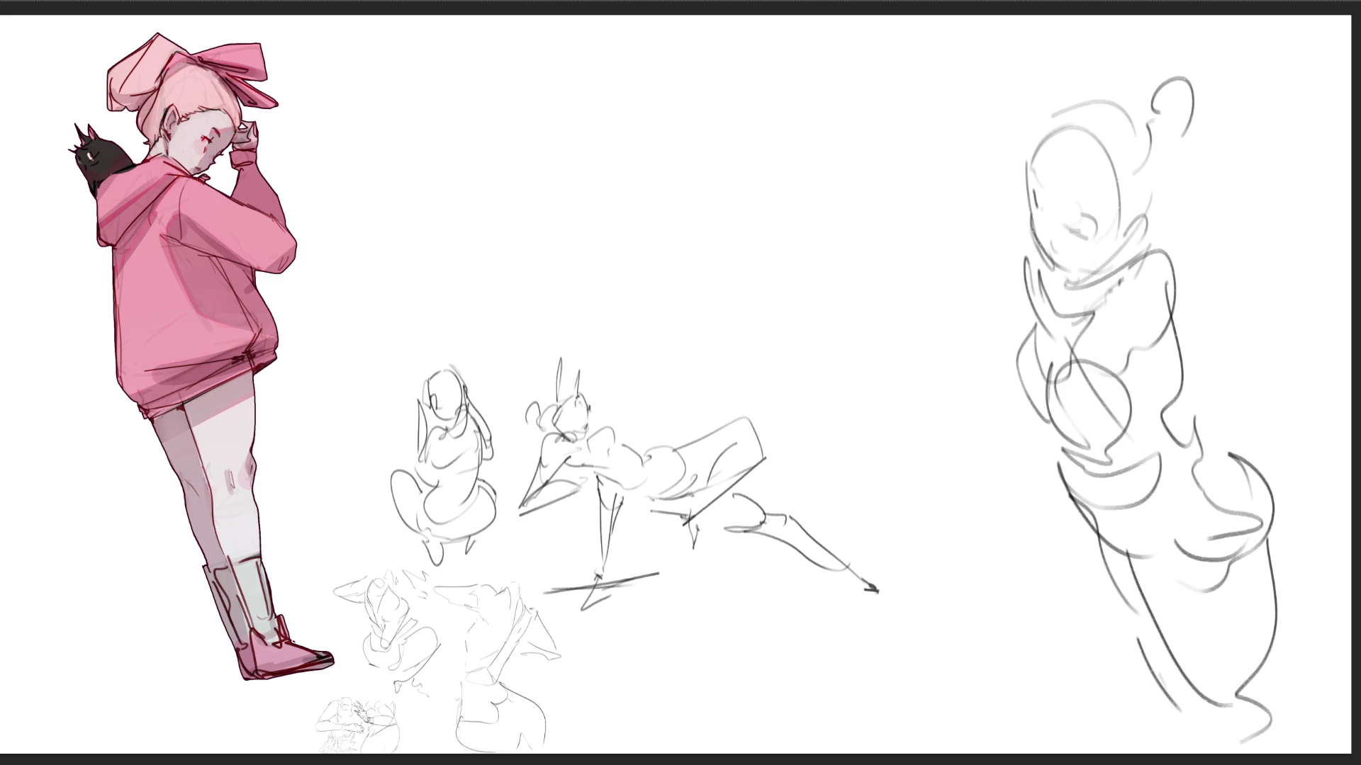
- Begin a dynamic middle figure with head, jaw, neck, shoulder and diagonal arm lines
drag(730, 60, 704, 112)
mouse_move(741, 48)
mouse_down()
mouse_move(709, 106)
mouse_move(776, 145)
mouse_up()
mouse_move(717, 74)
mouse_down()
mouse_move(712, 142)
mouse_move(763, 150)
mouse_up()
drag(744, 50, 791, 99)
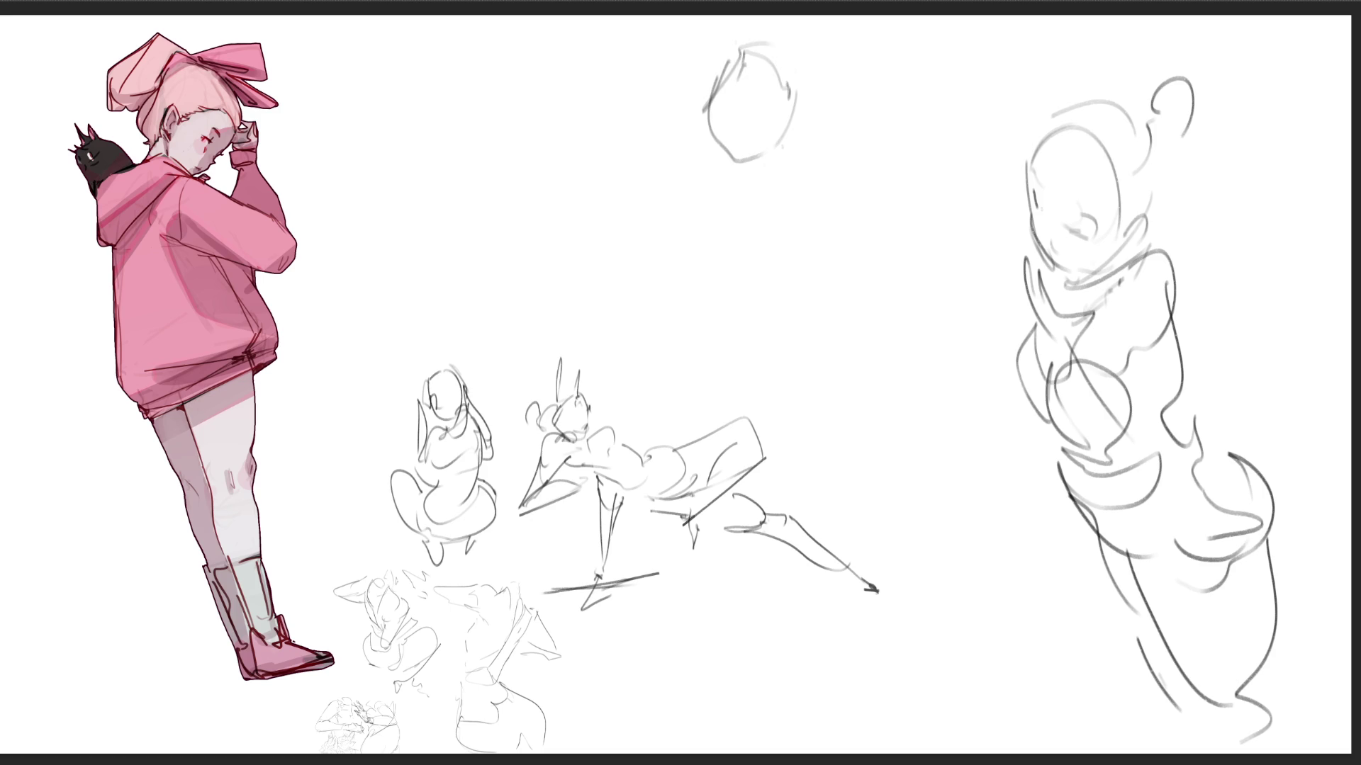
mouse_move(728, 63)
mouse_down()
mouse_move(694, 156)
mouse_move(737, 187)
mouse_up()
mouse_move(712, 126)
mouse_down()
mouse_move(686, 185)
mouse_move(677, 175)
mouse_up()
mouse_move(610, 174)
mouse_down()
mouse_move(670, 146)
mouse_move(680, 234)
mouse_up()
drag(648, 154, 528, 238)
drag(666, 193, 503, 267)
drag(530, 253, 666, 294)
drag(595, 288, 649, 303)
- Build the action figure's torso and chest with long curves and a zigzag
mouse_move(714, 220)
mouse_down()
mouse_move(673, 268)
mouse_move(734, 217)
mouse_up()
mouse_move(712, 216)
mouse_down()
mouse_move(713, 273)
mouse_move(738, 287)
mouse_up()
drag(760, 255, 756, 277)
mouse_move(764, 197)
mouse_down()
mouse_move(795, 345)
mouse_move(751, 403)
mouse_up()
drag(552, 324, 657, 216)
mouse_move(634, 217)
mouse_down()
mouse_move(687, 319)
mouse_move(697, 391)
mouse_up()
drag(576, 340, 668, 395)
drag(501, 425, 580, 330)
mouse_move(514, 396)
mouse_down()
mouse_move(672, 376)
mouse_move(667, 436)
mouse_up()
drag(679, 372, 734, 383)
drag(796, 395, 837, 475)
- Draw the action figure's legs ending in a hooked foot
drag(714, 508, 765, 519)
drag(816, 457, 863, 554)
drag(715, 525, 883, 677)
drag(811, 472, 918, 679)
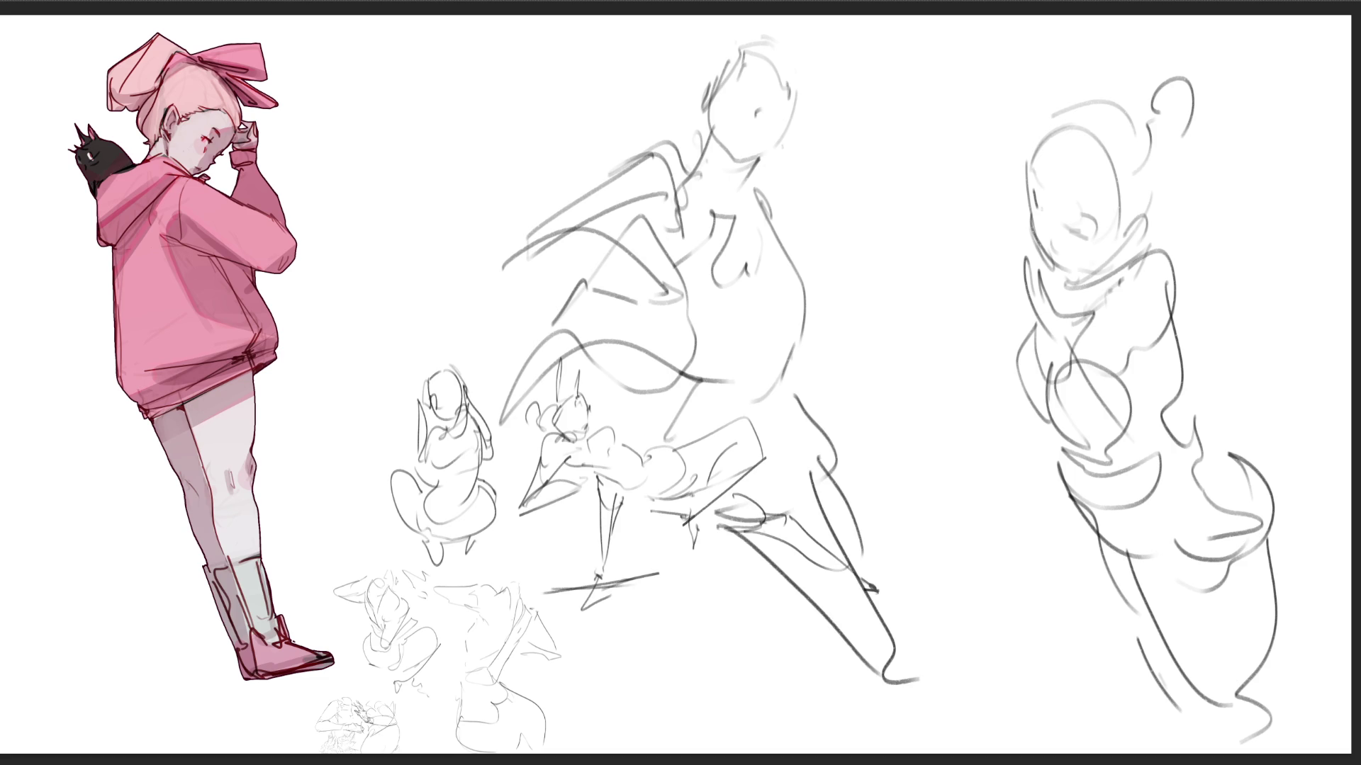
- Scale the gray sketches down toward the lower left
key(ctrl+t)
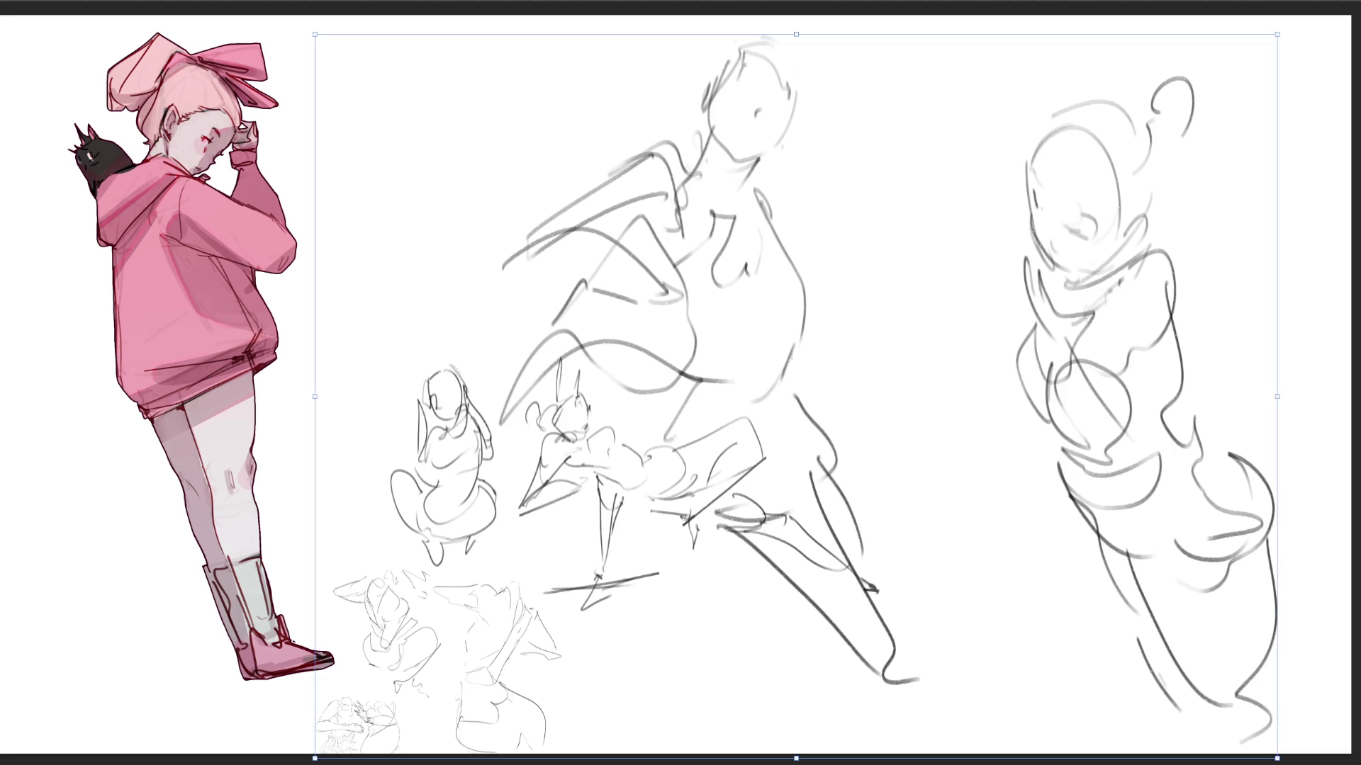
drag(314, 33, 580, 434)
drag(795, 594, 581, 601)
key(Return)
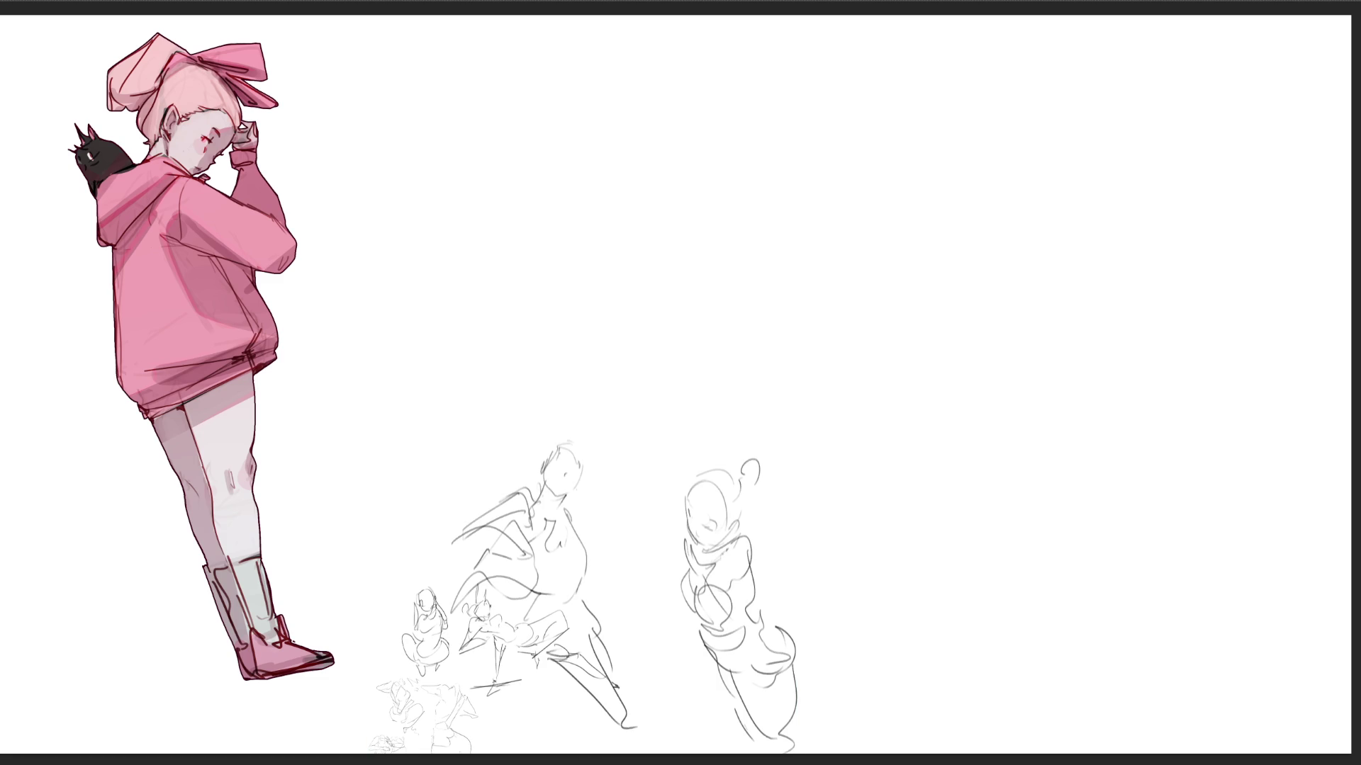
- Sketch a new figure's head with a hood around it and a long diagonal line
mouse_move(393, 89)
mouse_down()
mouse_move(429, 62)
mouse_move(434, 155)
mouse_up()
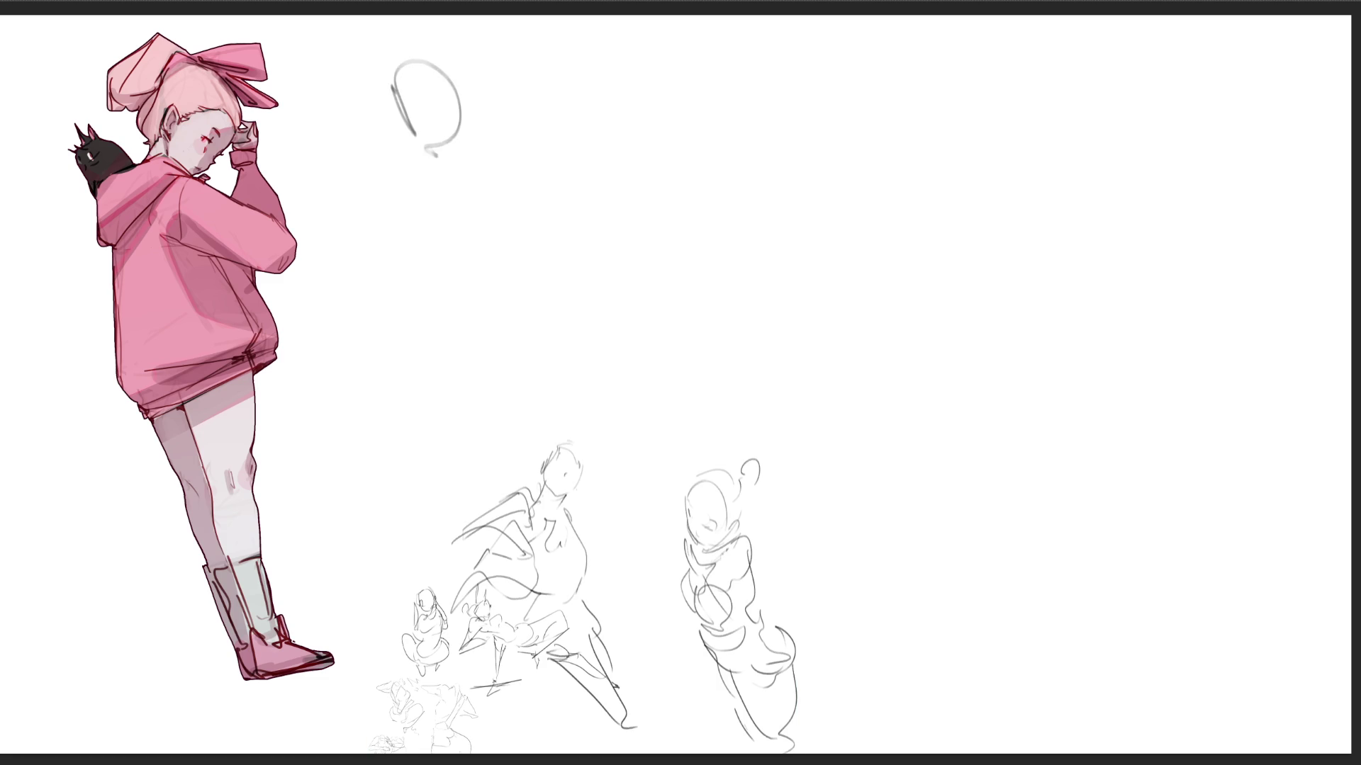
drag(412, 41, 390, 69)
mouse_move(464, 65)
mouse_down()
mouse_move(463, 83)
mouse_move(393, 96)
mouse_up()
drag(440, 48, 478, 126)
drag(494, 76, 466, 146)
drag(500, 73, 492, 169)
mouse_move(515, 126)
mouse_down()
mouse_move(448, 237)
mouse_move(496, 244)
mouse_up()
drag(496, 245, 434, 291)
- Extend that figure with a long wedge, an arch, a loop and long vertical lines
mouse_move(447, 239)
mouse_down()
mouse_move(342, 374)
mouse_move(542, 170)
mouse_move(635, 241)
mouse_move(623, 255)
mouse_up()
drag(569, 280, 700, 275)
drag(656, 228, 766, 337)
mouse_move(657, 340)
mouse_down()
mouse_move(700, 370)
mouse_move(708, 496)
mouse_up()
drag(815, 301, 752, 540)
mouse_move(815, 254)
mouse_down()
mouse_move(795, 540)
mouse_move(861, 583)
mouse_up()
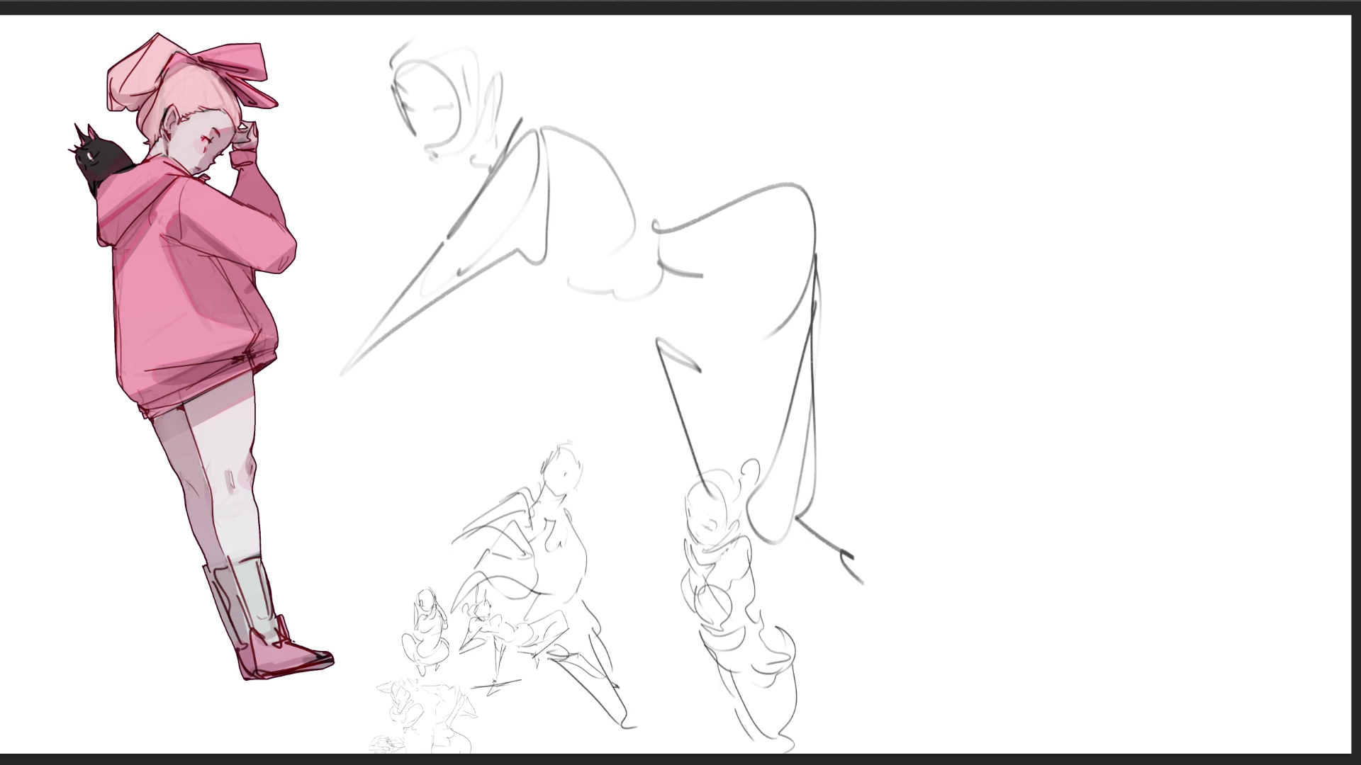
- Start a second figure at top right with head, jaw, neck and side diagonals
mouse_move(964, 132)
mouse_down()
mouse_move(1014, 54)
mouse_move(1031, 167)
mouse_up()
mouse_move(964, 103)
mouse_down()
mouse_move(973, 73)
mouse_move(973, 133)
mouse_up()
mouse_move(1062, 123)
mouse_down()
mouse_move(1029, 164)
mouse_move(948, 204)
mouse_up()
mouse_move(950, 204)
mouse_down()
mouse_move(1023, 167)
mouse_move(1012, 221)
mouse_up()
mouse_move(964, 245)
mouse_down()
mouse_move(995, 230)
mouse_move(930, 234)
mouse_move(882, 107)
mouse_move(1058, 236)
mouse_up()
drag(1109, 90, 1066, 177)
drag(873, 44, 864, 112)
drag(885, 132, 933, 238)
- Sketch the second figure's body, a zigzag shape, and its hips and legs
drag(918, 306, 917, 384)
drag(919, 264, 899, 304)
mouse_move(892, 231)
mouse_down()
mouse_move(925, 313)
mouse_move(971, 292)
mouse_up()
drag(974, 282, 956, 394)
mouse_move(1040, 263)
mouse_down()
mouse_move(914, 418)
mouse_move(978, 469)
mouse_move(1021, 429)
mouse_move(982, 612)
mouse_up()
mouse_move(871, 494)
mouse_down()
mouse_move(943, 607)
mouse_move(918, 629)
mouse_move(1035, 709)
mouse_up()
mouse_move(844, 616)
mouse_down()
mouse_move(954, 657)
mouse_move(1018, 740)
mouse_up()
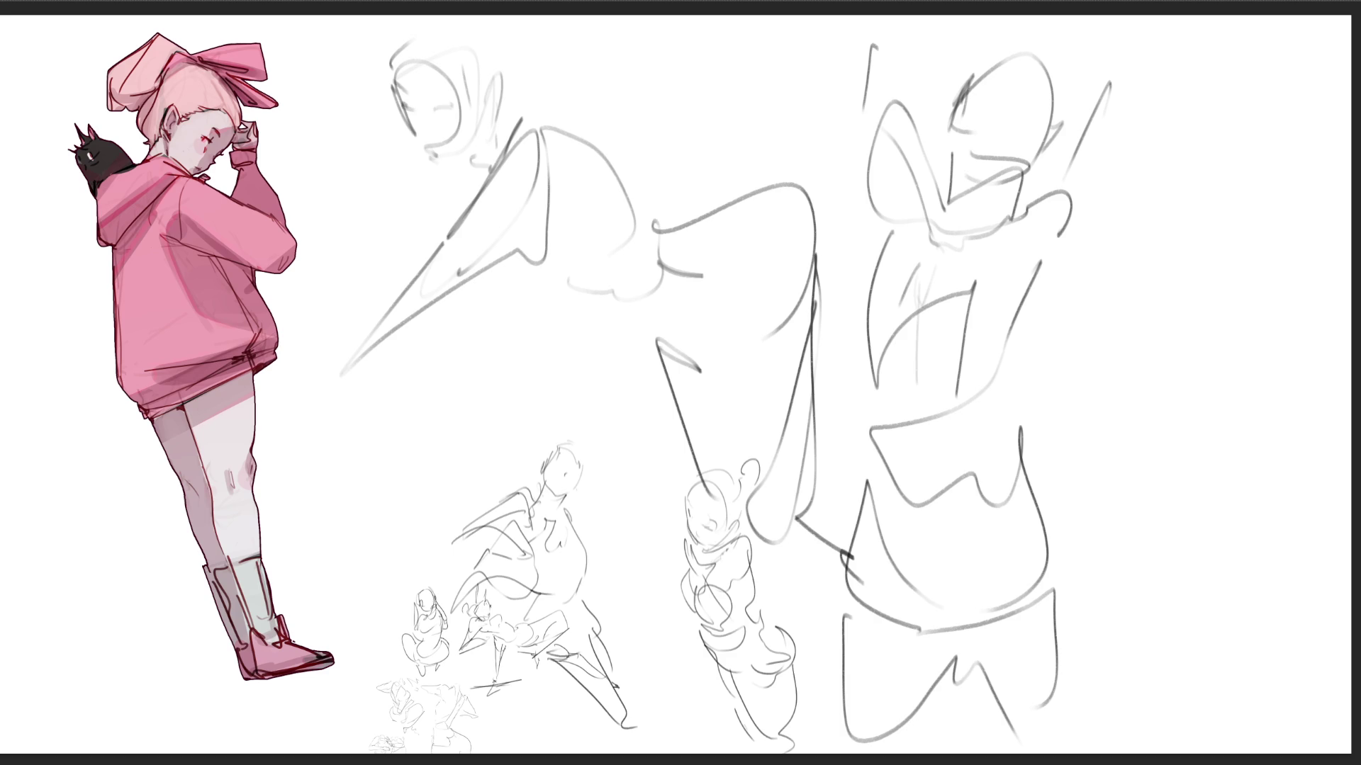
- Shrink all the gray studies into a small block near the bottom
key(ctrl+t)
drag(1111, 35, 641, 478)
key(Return)
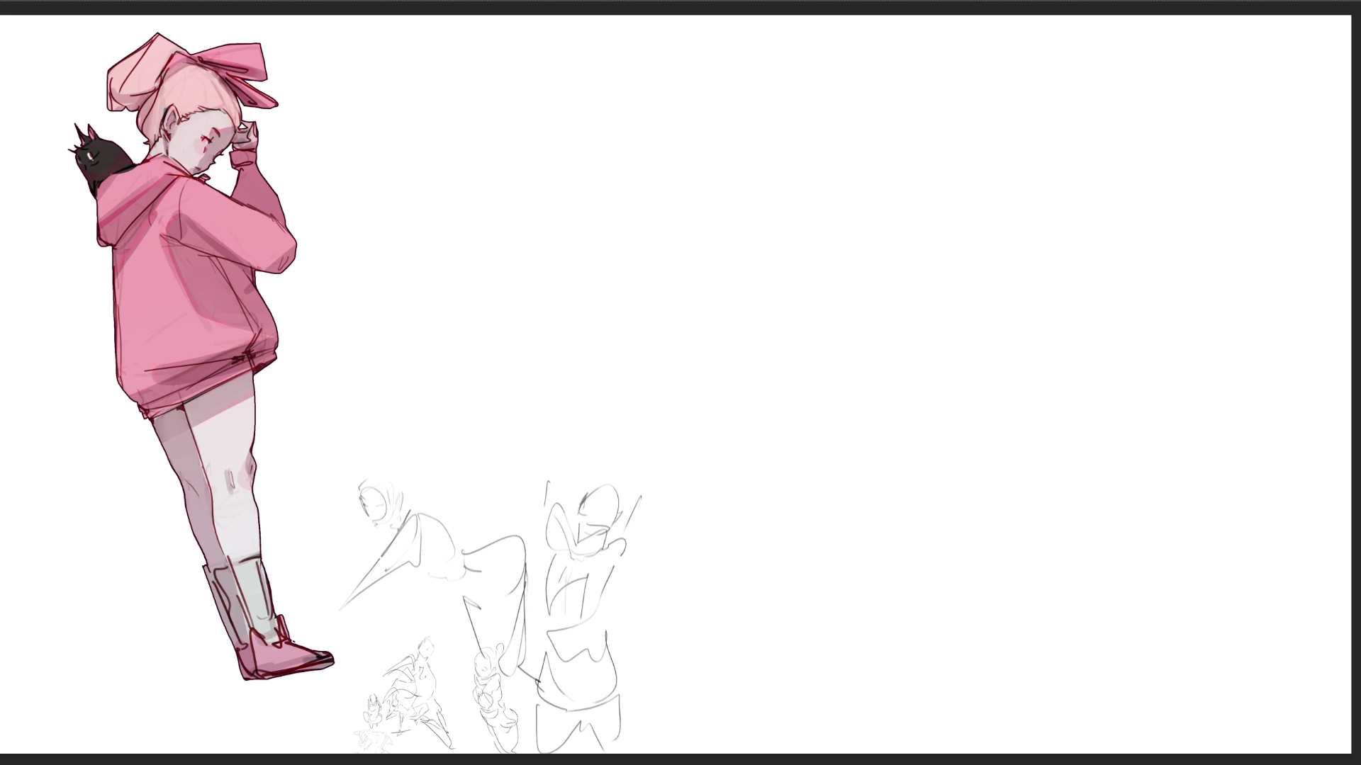
- Sketch the first gesture figure's head, ears and long limb strokes at upper right
mouse_move(999, 137)
mouse_down()
mouse_move(1006, 185)
mouse_move(1092, 171)
mouse_move(996, 177)
mouse_move(1059, 117)
mouse_up()
mouse_move(1049, 85)
mouse_down()
mouse_move(1180, 135)
mouse_move(1165, 199)
mouse_up()
drag(992, 81, 1052, 53)
drag(966, 131, 1006, 82)
mouse_move(1020, 149)
mouse_down()
mouse_move(1126, 153)
mouse_move(1157, 173)
mouse_move(1130, 195)
mouse_up()
drag(1139, 134, 1268, 262)
drag(1134, 193, 1332, 313)
drag(1296, 274, 1331, 312)
mouse_move(931, 16)
mouse_down()
mouse_move(992, 69)
mouse_move(960, 103)
mouse_move(946, 164)
mouse_up()
drag(934, 170, 962, 173)
- Add body curves and a long diagonal limb, then redraw the head outline and torso
drag(1182, 97, 1178, 234)
drag(1083, 244, 1147, 303)
mouse_move(1173, 255)
mouse_down()
mouse_move(1145, 311)
mouse_move(1175, 291)
mouse_up()
drag(1202, 250, 1155, 301)
mouse_move(1231, 192)
mouse_down()
mouse_move(1261, 170)
mouse_move(1263, 199)
mouse_up()
drag(1249, 194, 1267, 206)
mouse_move(1198, 158)
mouse_down()
mouse_move(1217, 155)
mouse_move(1228, 186)
mouse_up()
mouse_move(1006, 213)
mouse_down()
mouse_move(980, 278)
mouse_move(821, 475)
mouse_up()
drag(822, 474, 1063, 255)
mouse_move(982, 144)
mouse_down()
mouse_move(1091, 183)
mouse_move(1001, 198)
mouse_move(1095, 180)
mouse_move(1091, 132)
mouse_up()
mouse_move(1053, 55)
mouse_down()
mouse_move(1095, 17)
mouse_move(1195, 181)
mouse_up()
mouse_move(1195, 100)
mouse_down()
mouse_move(1063, 190)
mouse_move(1141, 199)
mouse_up()
mouse_move(1055, 199)
mouse_down()
mouse_move(1098, 212)
mouse_move(1081, 244)
mouse_up()
drag(1133, 180, 1115, 190)
drag(1179, 114, 1176, 211)
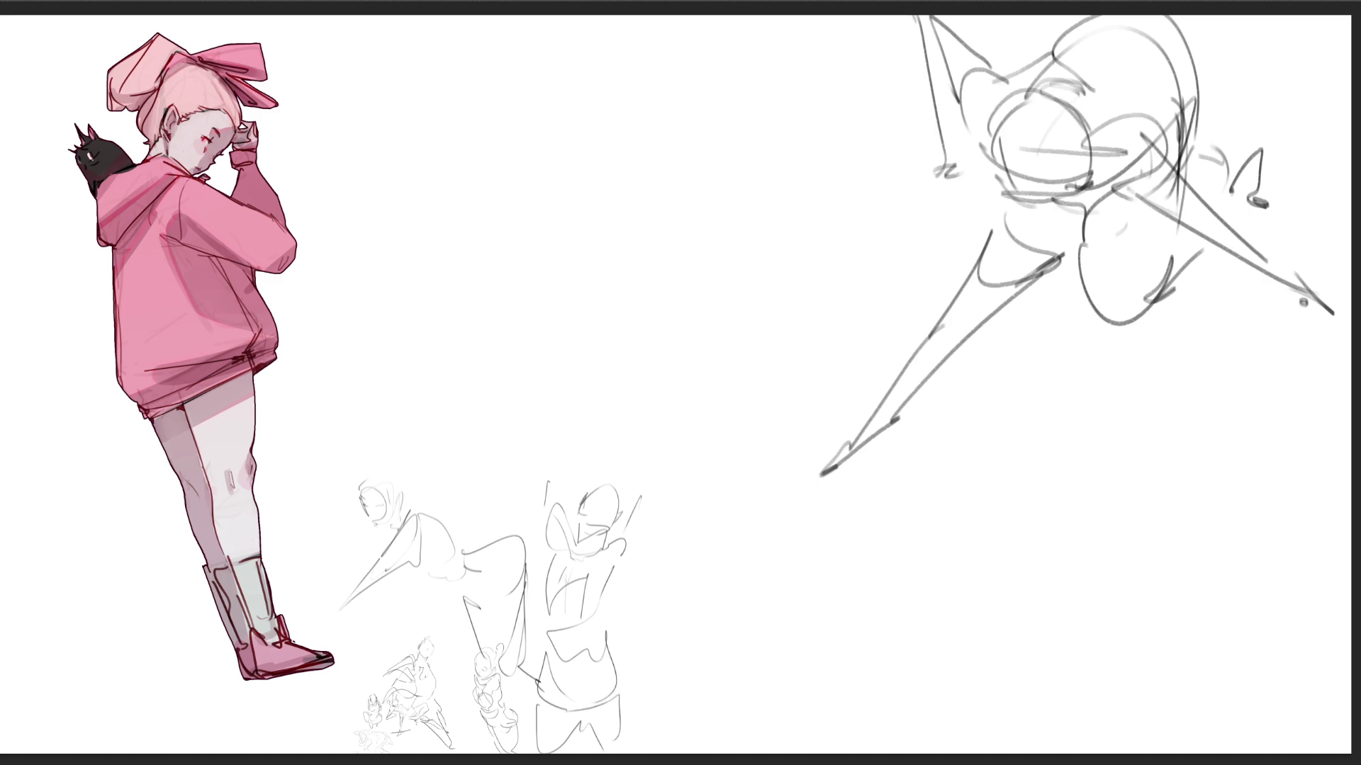
- Start a second figure to the left with a head arc, ears and lower-body outline
mouse_move(594, 136)
mouse_down()
mouse_move(635, 71)
mouse_move(685, 149)
mouse_move(665, 149)
mouse_up()
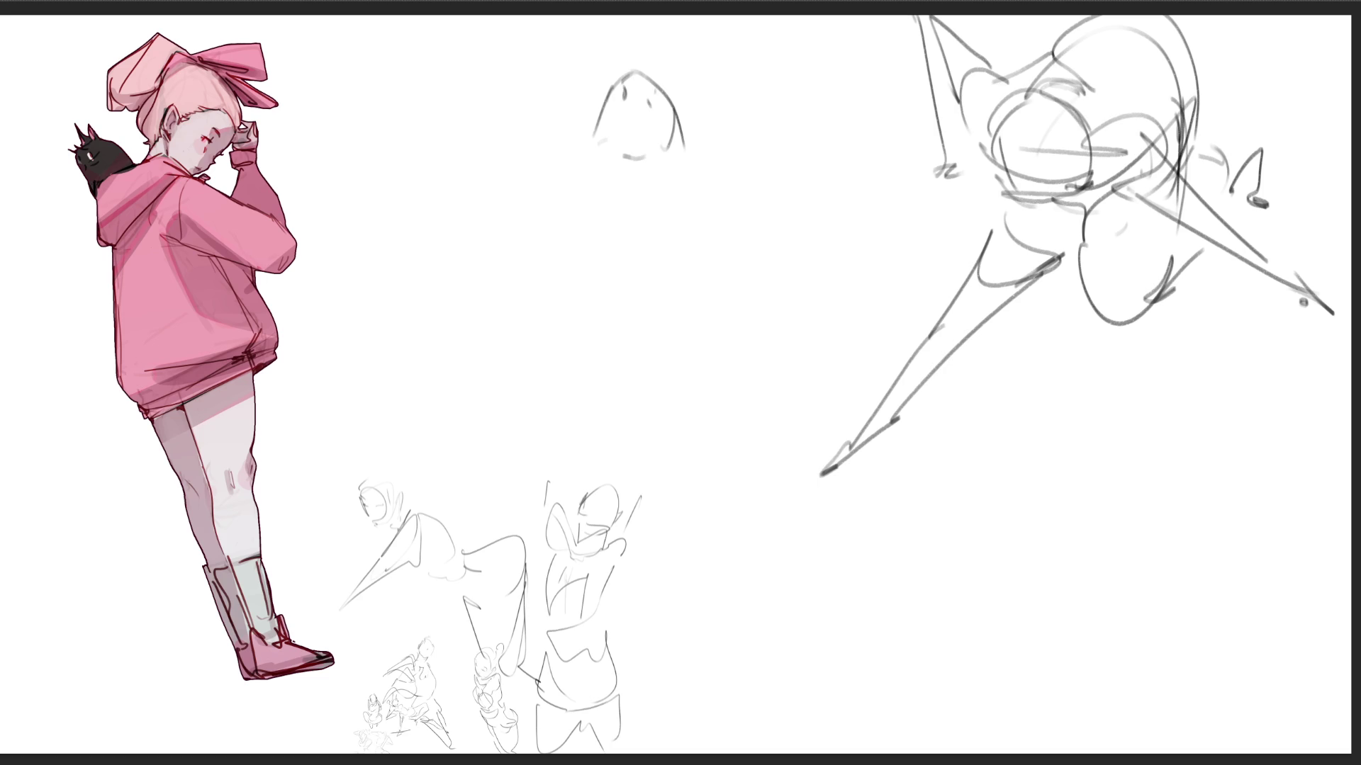
mouse_move(585, 45)
mouse_down()
mouse_move(599, 146)
mouse_move(540, 178)
mouse_move(546, 190)
mouse_up()
mouse_move(585, 43)
mouse_down()
mouse_move(610, 15)
mouse_move(609, 144)
mouse_move(573, 181)
mouse_move(589, 208)
mouse_move(573, 245)
mouse_up()
mouse_move(609, 147)
mouse_down()
mouse_move(630, 188)
mouse_move(648, 137)
mouse_move(707, 164)
mouse_move(734, 209)
mouse_up()
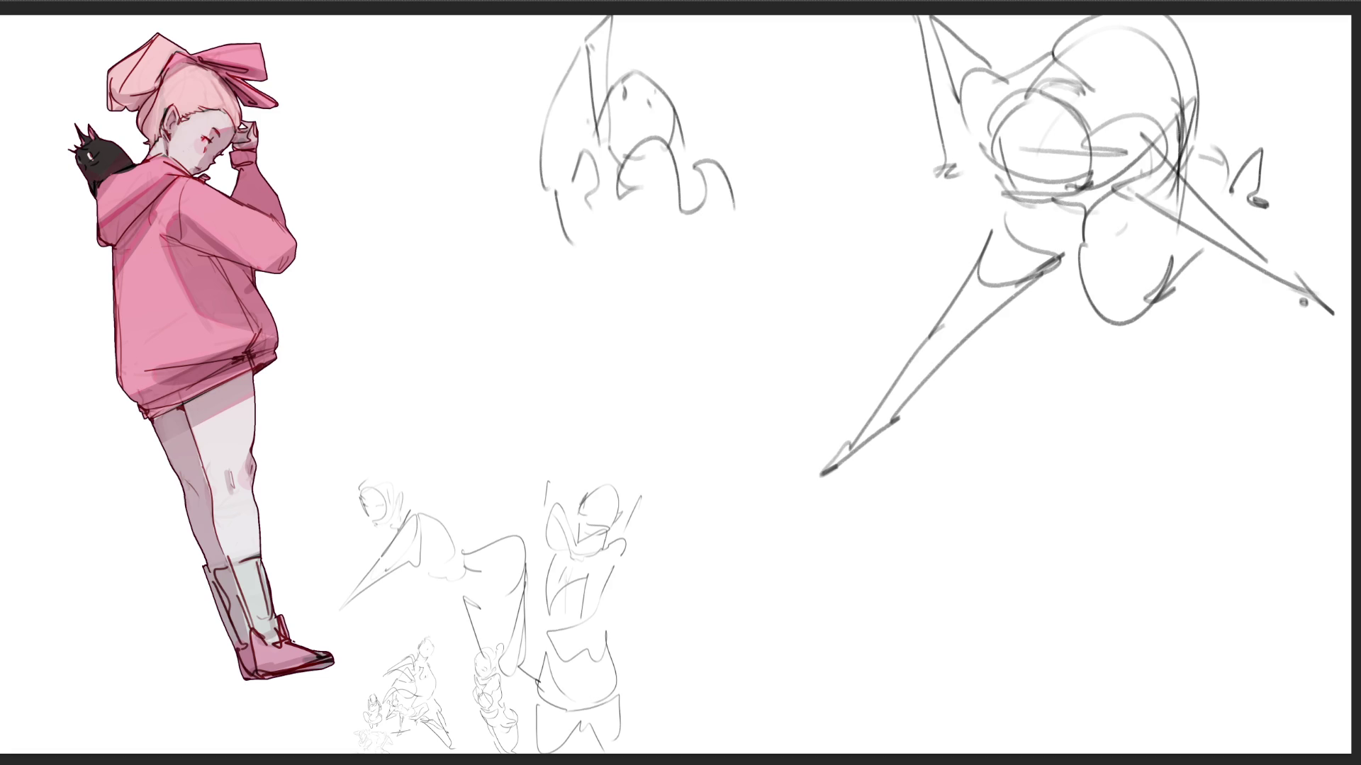
mouse_move(556, 211)
mouse_down()
mouse_move(669, 283)
mouse_move(751, 241)
mouse_move(768, 316)
mouse_up()
mouse_move(659, 276)
mouse_down()
mouse_move(648, 378)
mouse_move(648, 317)
mouse_up()
- Draw the second figure's large round body, looping leg, hooks and lower strokes
mouse_move(670, 285)
mouse_down()
mouse_move(595, 372)
mouse_move(559, 469)
mouse_up()
mouse_move(560, 454)
mouse_down()
mouse_move(717, 306)
mouse_move(859, 539)
mouse_up()
mouse_move(554, 481)
mouse_down()
mouse_move(877, 570)
mouse_move(845, 621)
mouse_move(881, 580)
mouse_up()
drag(909, 525, 899, 581)
drag(899, 557, 886, 586)
drag(836, 420, 694, 633)
mouse_move(780, 486)
mouse_down()
mouse_move(936, 556)
mouse_move(818, 753)
mouse_up()
drag(894, 563, 890, 656)
mouse_move(918, 599)
mouse_down()
mouse_move(950, 565)
mouse_move(971, 698)
mouse_up()
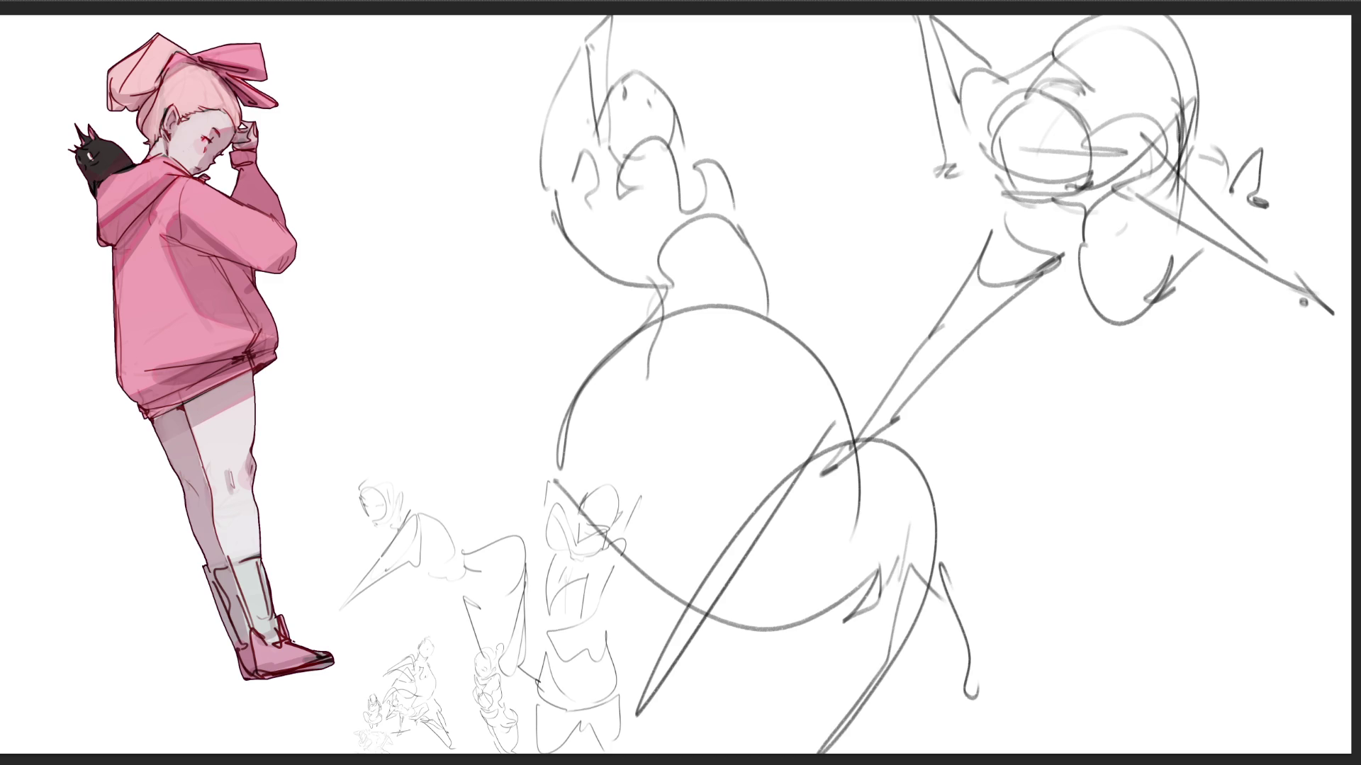
mouse_move(701, 150)
mouse_down()
mouse_move(730, 165)
mouse_move(790, 275)
mouse_up()
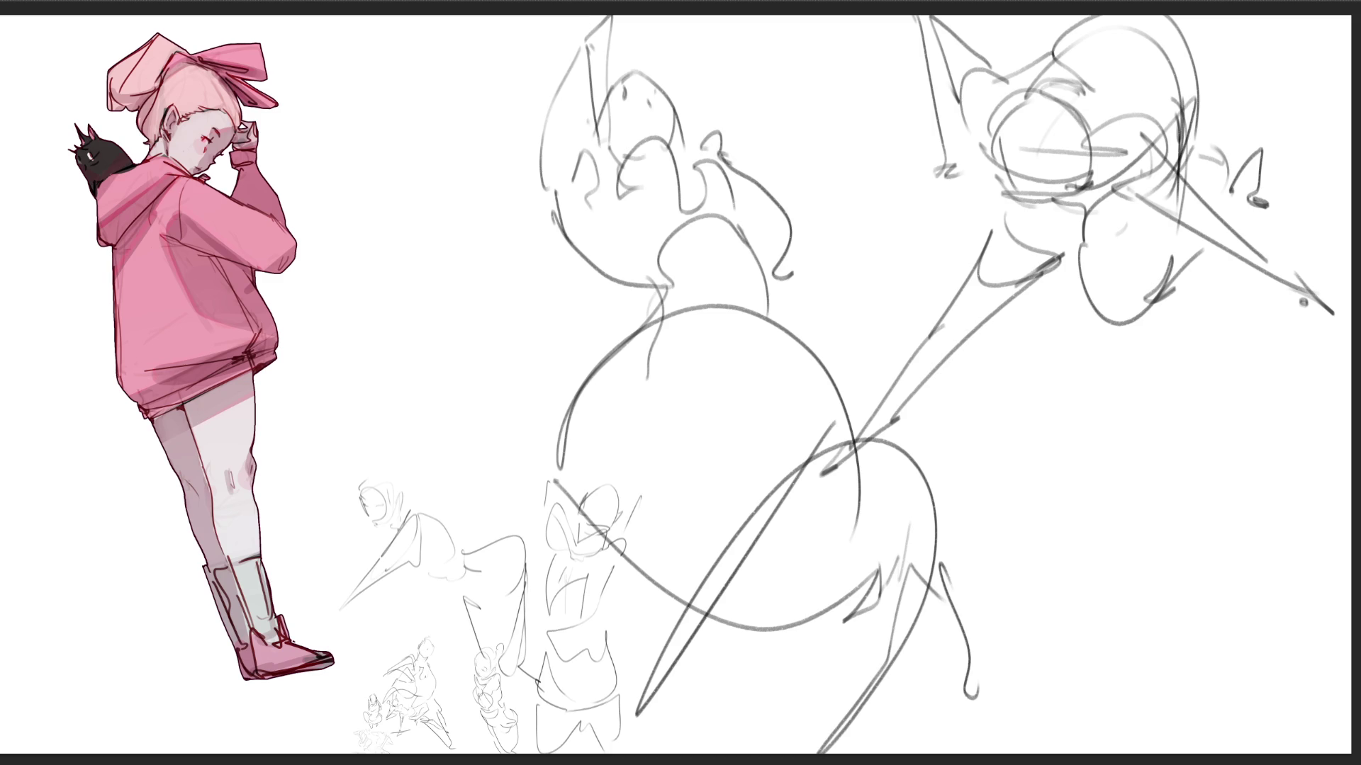
- Scale both sketches down with Ctrl+T into the small cluster beside the pink-hoodie character
key(ctrl+t)
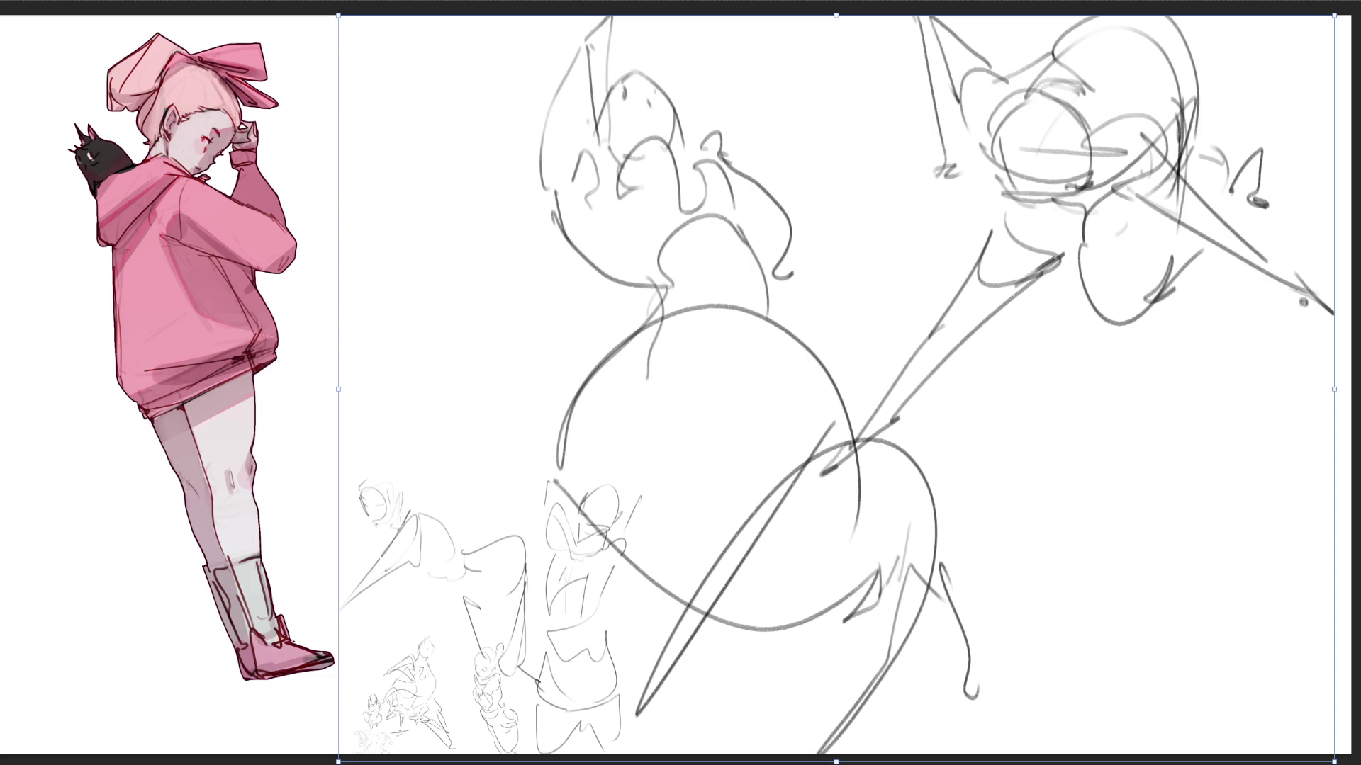
drag(1334, 14, 729, 469)
key(Return)
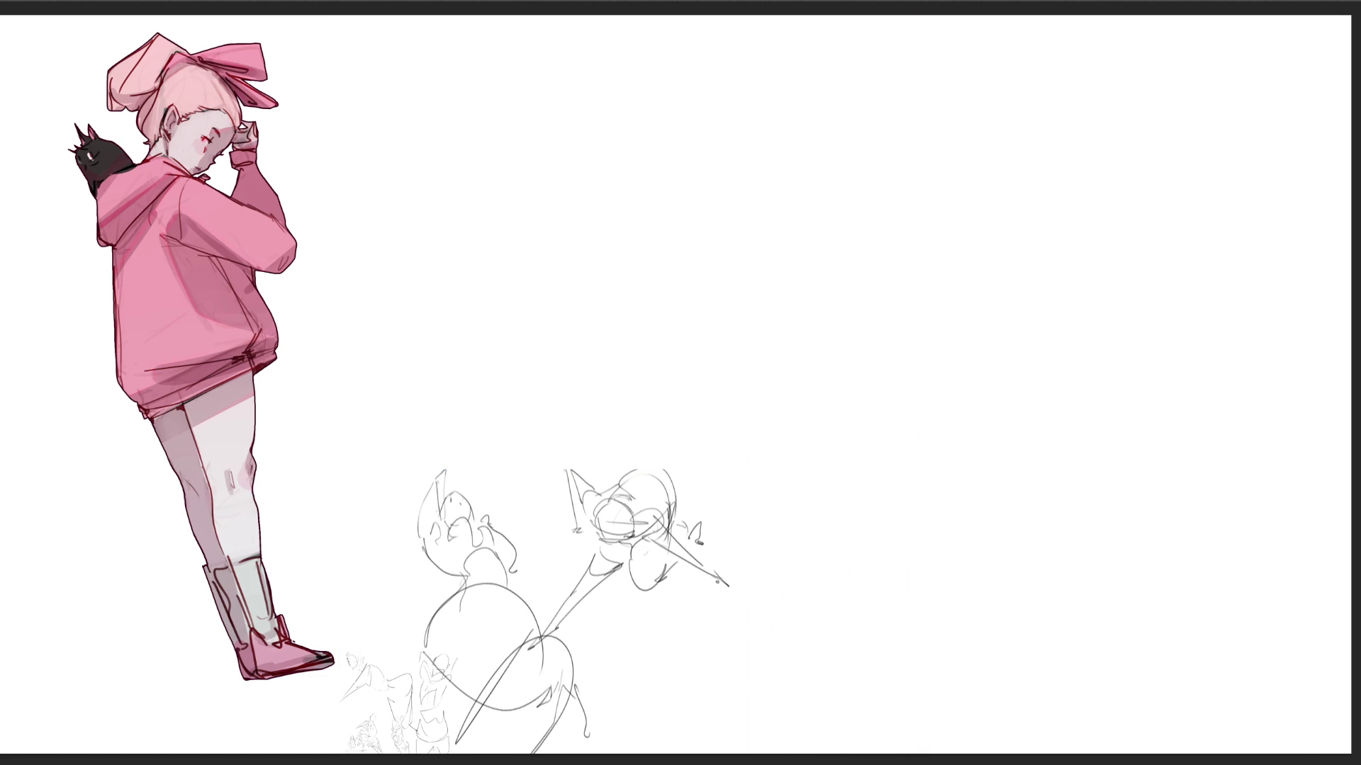
- Sketch a new figure's oval head with face details, neck and collar at upper right
mouse_move(968, 111)
mouse_down()
mouse_move(992, 170)
mouse_move(1033, 61)
mouse_up()
mouse_move(1047, 67)
mouse_down()
mouse_move(1069, 186)
mouse_move(1054, 206)
mouse_up()
drag(994, 178, 1056, 205)
drag(1018, 166, 1040, 193)
mouse_move(985, 145)
mouse_down()
mouse_move(999, 151)
mouse_move(1040, 91)
mouse_move(1056, 150)
mouse_up()
drag(1027, 178, 1037, 185)
drag(1075, 138, 1060, 209)
mouse_move(956, 65)
mouse_down()
mouse_move(1044, 44)
mouse_move(1067, 230)
mouse_move(1029, 227)
mouse_up()
mouse_move(1076, 197)
mouse_down()
mouse_move(1074, 234)
mouse_move(1048, 263)
mouse_move(1148, 210)
mouse_move(989, 221)
mouse_move(1162, 234)
mouse_move(1308, 359)
mouse_up()
drag(1220, 329, 1270, 353)
- Draw the arms with hand on hip, chest, waist, legs, foot and sleeve lines
drag(1164, 307, 1280, 347)
drag(1312, 346, 1246, 397)
drag(1265, 330, 1178, 404)
drag(1313, 347, 1191, 424)
drag(1191, 424, 1074, 417)
mouse_move(1000, 338)
mouse_down()
mouse_move(1116, 370)
mouse_move(999, 423)
mouse_up()
mouse_move(998, 425)
mouse_down()
mouse_move(1048, 469)
mouse_move(1131, 388)
mouse_up()
drag(1125, 388, 1063, 567)
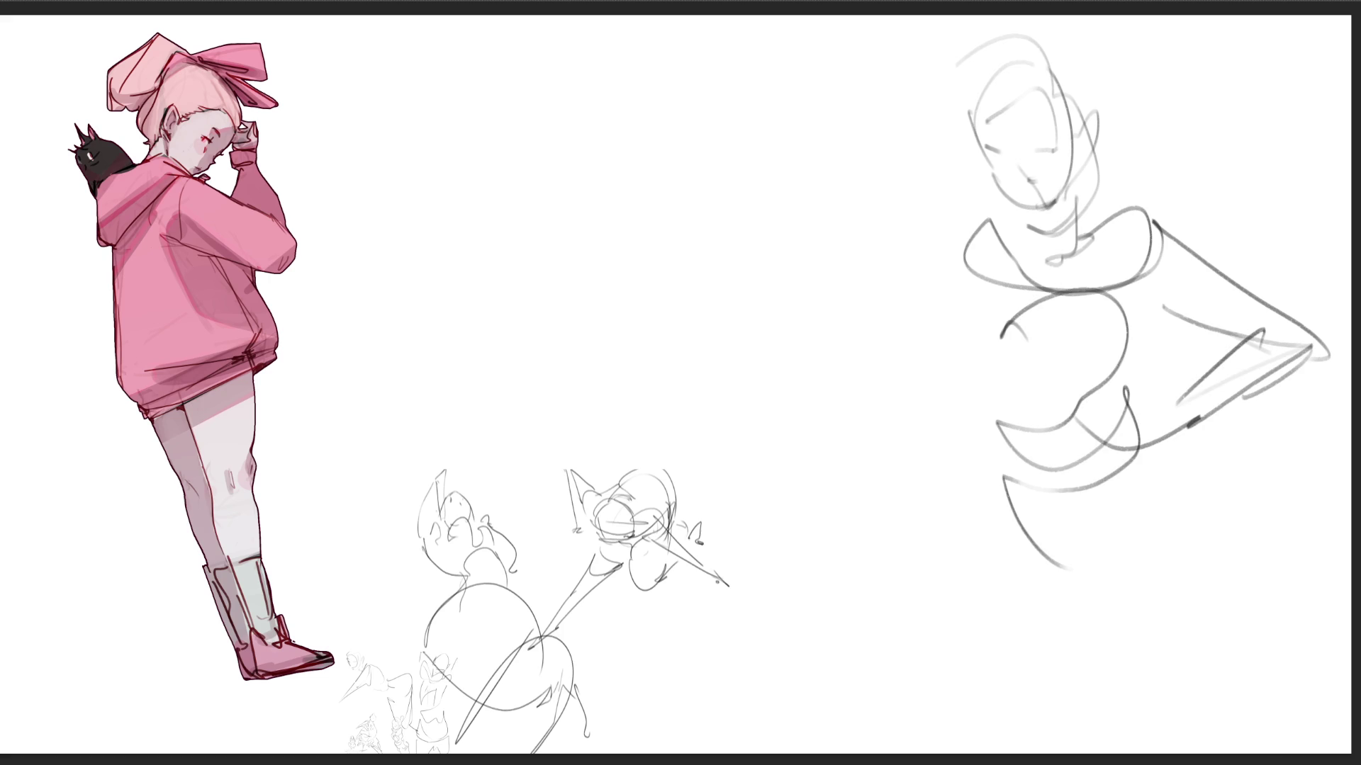
drag(1138, 441, 1175, 603)
mouse_move(1072, 580)
mouse_down()
mouse_move(1175, 604)
mouse_move(1260, 541)
mouse_move(1239, 753)
mouse_up()
mouse_move(998, 548)
mouse_down()
mouse_move(1079, 686)
mouse_move(1037, 737)
mouse_up()
mouse_move(914, 396)
mouse_down()
mouse_move(988, 454)
mouse_move(992, 422)
mouse_up()
drag(946, 375, 978, 257)
mouse_move(961, 271)
mouse_down()
mouse_move(919, 357)
mouse_move(957, 394)
mouse_up()
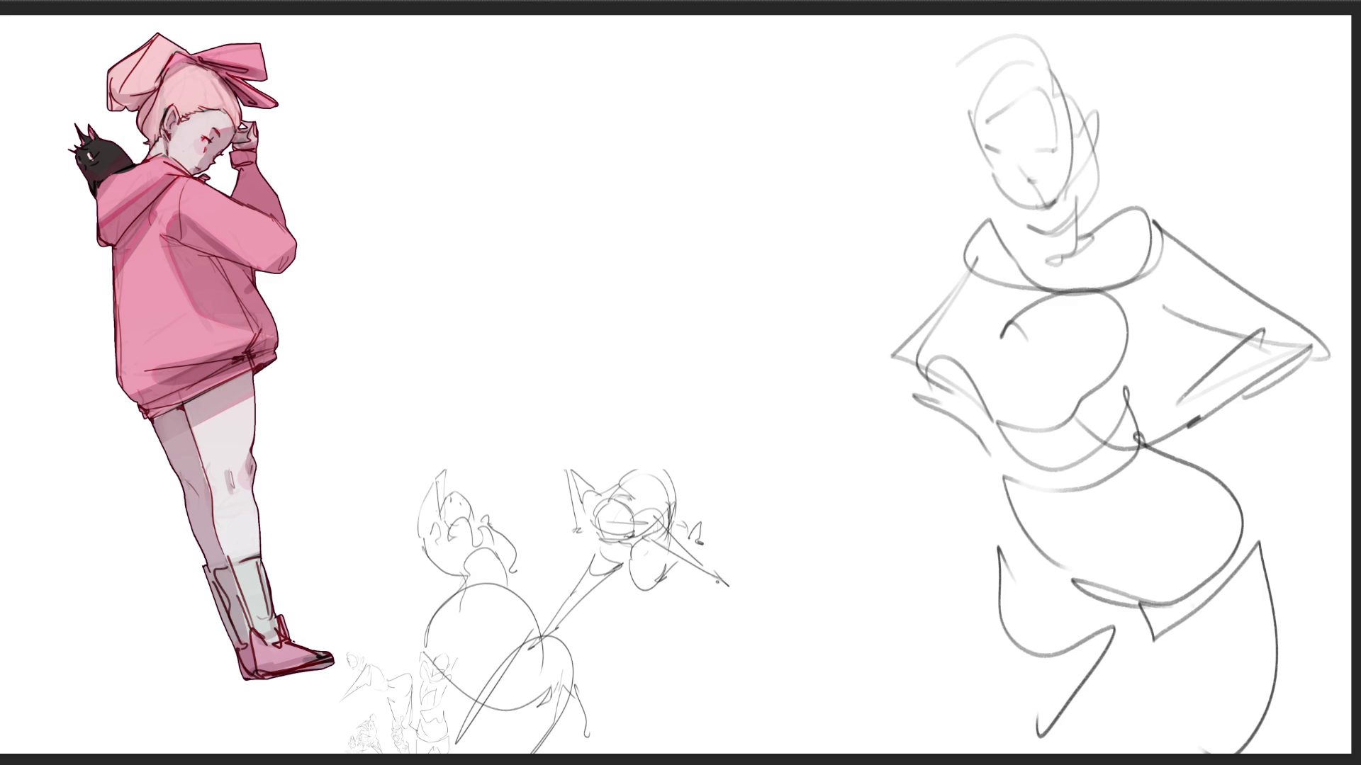
- Sketch a second figure with ears, neck, a sweeping wedge-shaped arm and hooked lower limb
mouse_move(578, 145)
mouse_down()
mouse_move(612, 104)
mouse_move(670, 204)
mouse_move(593, 199)
mouse_up()
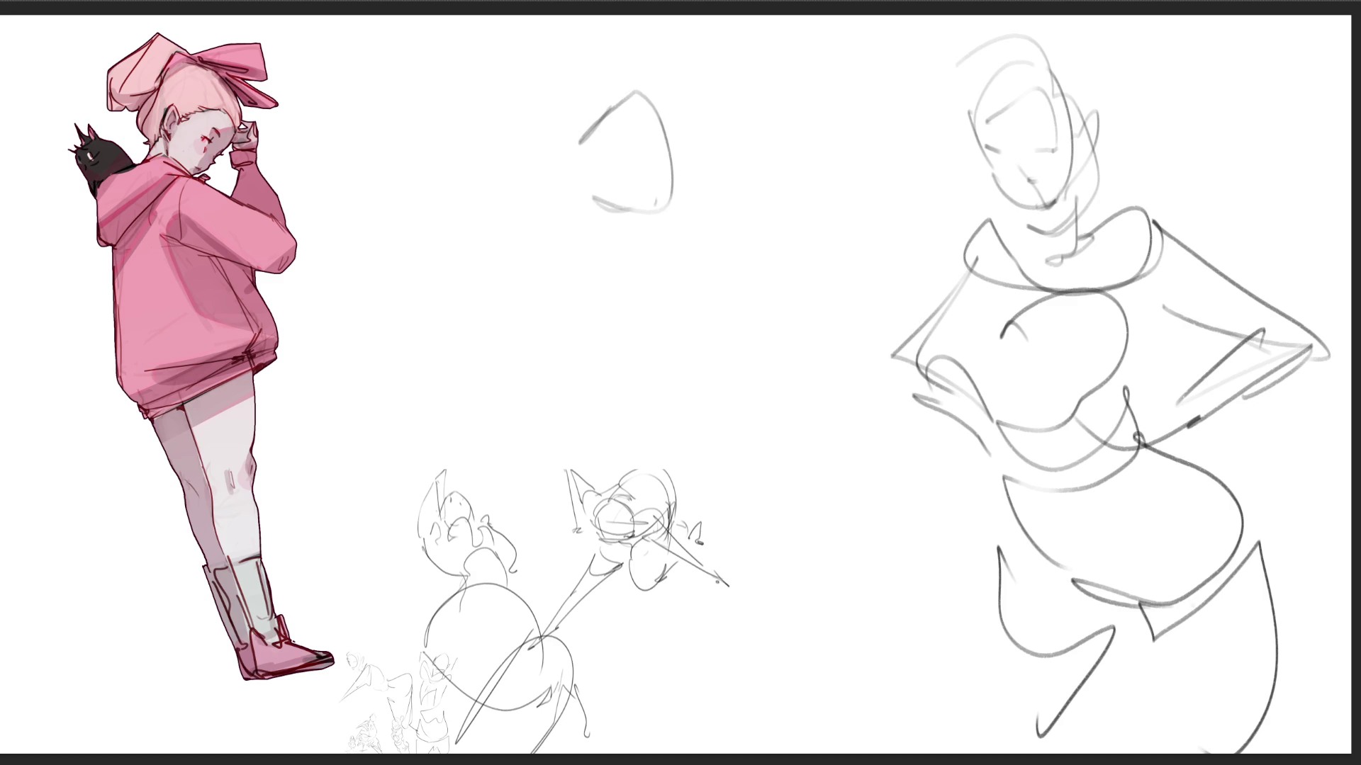
drag(646, 102, 669, 120)
mouse_move(640, 92)
mouse_down()
mouse_move(606, 99)
mouse_move(528, 207)
mouse_up()
drag(573, 135, 574, 210)
mouse_move(532, 244)
mouse_down()
mouse_move(567, 214)
mouse_move(625, 309)
mouse_up()
mouse_move(579, 212)
mouse_down()
mouse_move(440, 183)
mouse_move(553, 238)
mouse_move(602, 294)
mouse_move(668, 233)
mouse_move(804, 291)
mouse_move(862, 346)
mouse_move(502, 446)
mouse_up()
mouse_move(620, 366)
mouse_down()
mouse_move(650, 381)
mouse_move(496, 312)
mouse_move(471, 262)
mouse_up()
mouse_move(538, 358)
mouse_down()
mouse_move(741, 453)
mouse_move(680, 460)
mouse_up()
mouse_move(507, 491)
mouse_down()
mouse_move(631, 507)
mouse_move(903, 670)
mouse_move(762, 663)
mouse_up()
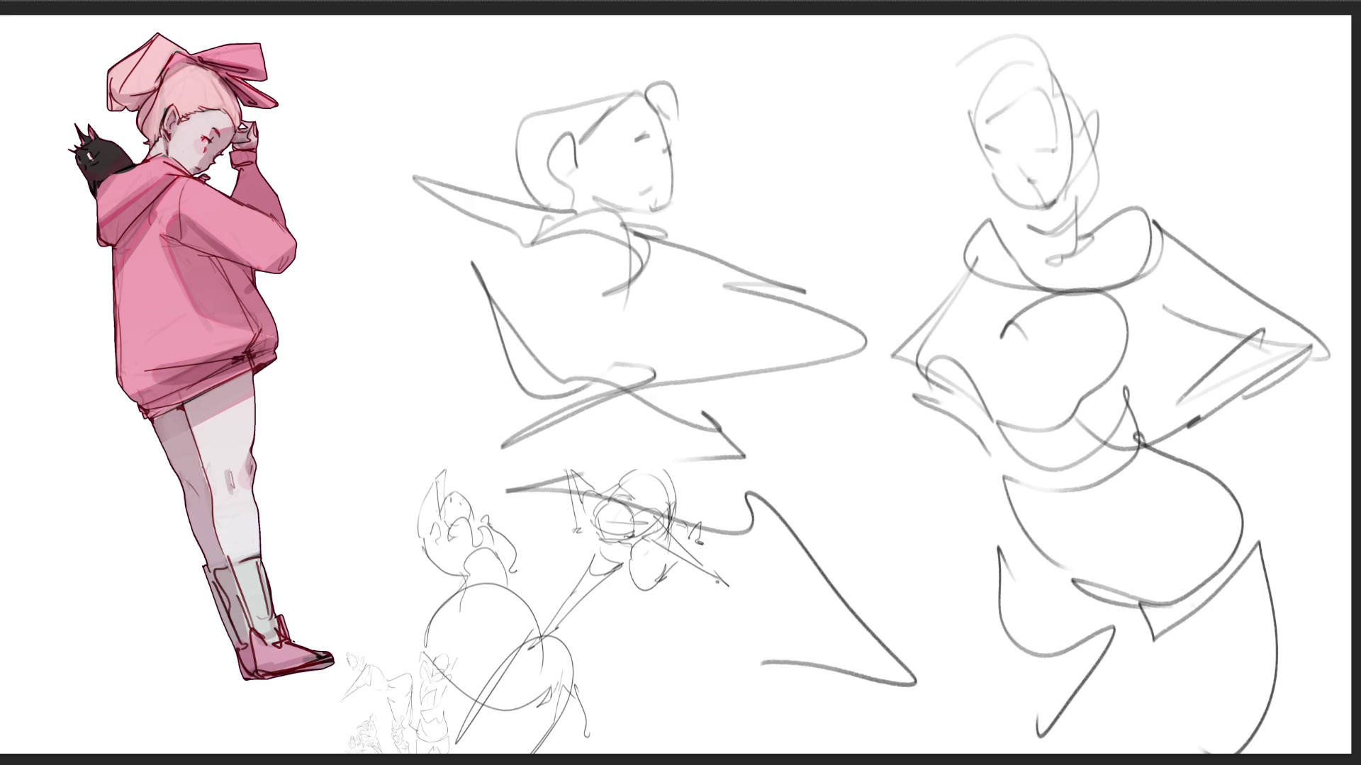
- Shrink both new figures with Ctrl+T into the lower-left sketch cluster
key(ctrl+t)
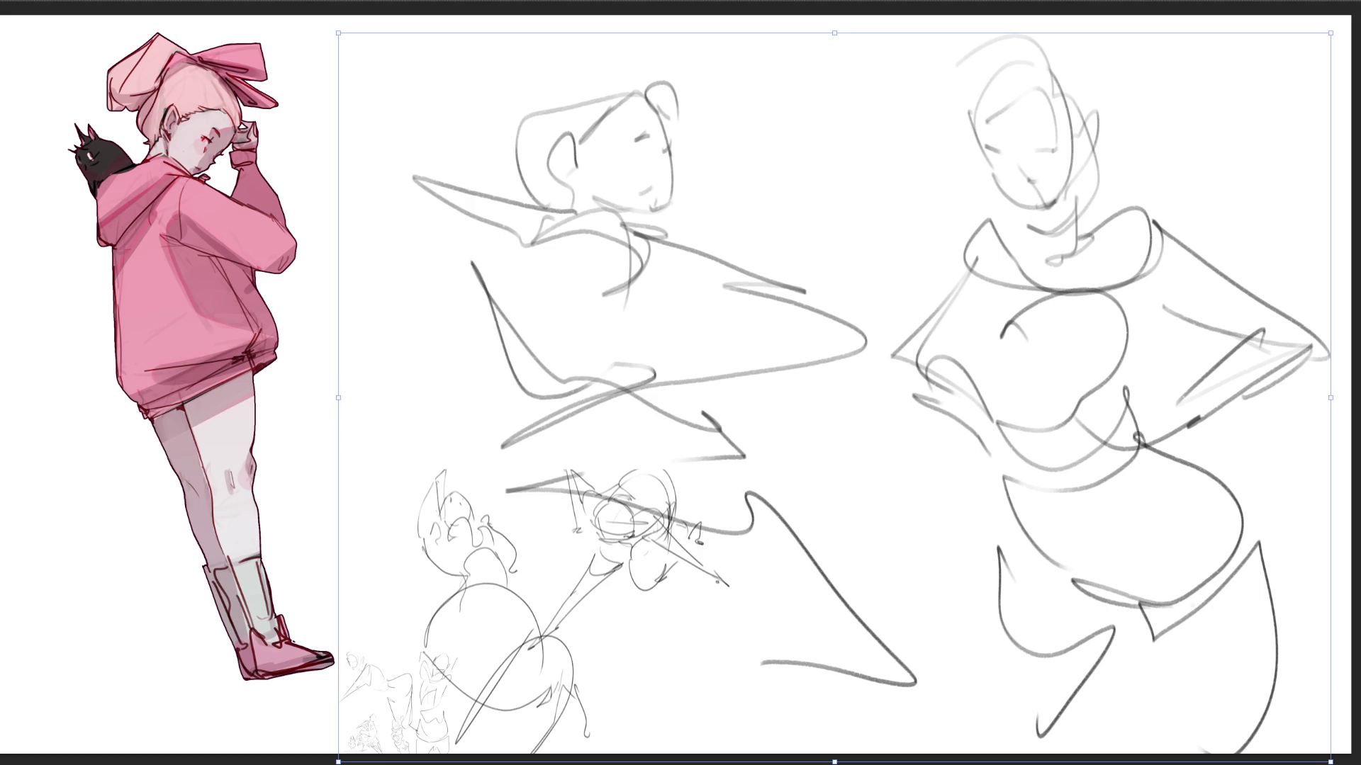
drag(1330, 32, 674, 516)
key(Return)
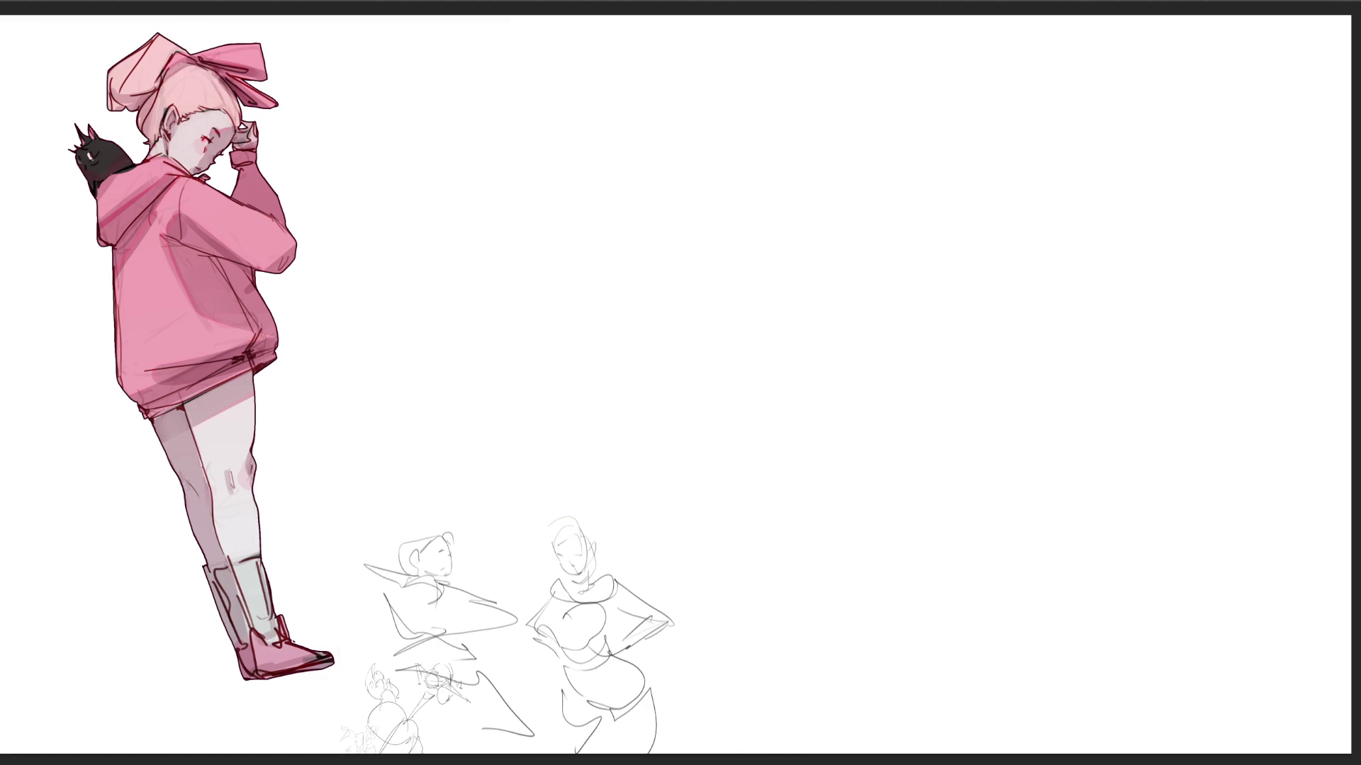
- Sketch the tall figure's head, face guides, neck, curly hair, raised arm and upper body
mouse_move(455, 167)
mouse_down()
mouse_move(471, 85)
mouse_move(461, 186)
mouse_move(483, 167)
mouse_up()
drag(464, 175, 489, 182)
drag(537, 156, 480, 206)
mouse_move(538, 88)
mouse_down()
mouse_move(533, 181)
mouse_move(485, 246)
mouse_up()
mouse_move(521, 203)
mouse_down()
mouse_move(507, 256)
mouse_move(452, 277)
mouse_move(487, 268)
mouse_up()
mouse_move(459, 289)
mouse_down()
mouse_move(488, 277)
mouse_move(495, 292)
mouse_up()
drag(483, 273, 497, 294)
mouse_move(443, 249)
mouse_down()
mouse_move(471, 245)
mouse_move(499, 304)
mouse_up()
drag(501, 269, 471, 309)
drag(473, 296, 480, 331)
drag(490, 261, 507, 307)
mouse_move(496, 305)
mouse_down()
mouse_move(489, 356)
mouse_move(517, 348)
mouse_up()
drag(526, 254, 512, 322)
drag(465, 268, 512, 314)
drag(402, 135, 424, 165)
mouse_move(402, 121)
mouse_down()
mouse_move(376, 135)
mouse_move(389, 154)
mouse_up()
drag(392, 78, 391, 134)
mouse_move(388, 136)
mouse_down()
mouse_move(399, 152)
mouse_move(381, 199)
mouse_move(415, 210)
mouse_up()
mouse_move(424, 227)
mouse_down()
mouse_move(423, 263)
mouse_move(402, 278)
mouse_move(425, 259)
mouse_move(458, 293)
mouse_move(425, 340)
mouse_up()
mouse_move(403, 296)
mouse_down()
mouse_move(401, 312)
mouse_move(453, 365)
mouse_up()
- Extend the tall figure downward with long curves, a belly curve, legs and a foot
drag(441, 362, 459, 361)
drag(511, 301, 503, 348)
mouse_move(450, 361)
mouse_down()
mouse_move(464, 370)
mouse_move(436, 402)
mouse_up()
drag(423, 365, 464, 448)
drag(472, 457, 460, 473)
drag(422, 379, 459, 476)
mouse_move(411, 358)
mouse_down()
mouse_move(403, 414)
mouse_move(461, 487)
mouse_up()
drag(514, 372, 479, 526)
mouse_move(446, 485)
mouse_down()
mouse_move(478, 528)
mouse_move(482, 563)
mouse_up()
mouse_move(555, 482)
mouse_down()
mouse_move(512, 581)
mouse_move(477, 610)
mouse_up()
drag(476, 609, 504, 633)
drag(543, 551, 583, 576)
drag(575, 576, 537, 602)
drag(528, 609, 516, 635)
drag(423, 462, 439, 516)
drag(531, 580, 486, 611)
mouse_move(559, 560)
mouse_down()
mouse_move(533, 579)
mouse_move(526, 616)
mouse_up()
drag(527, 615, 495, 664)
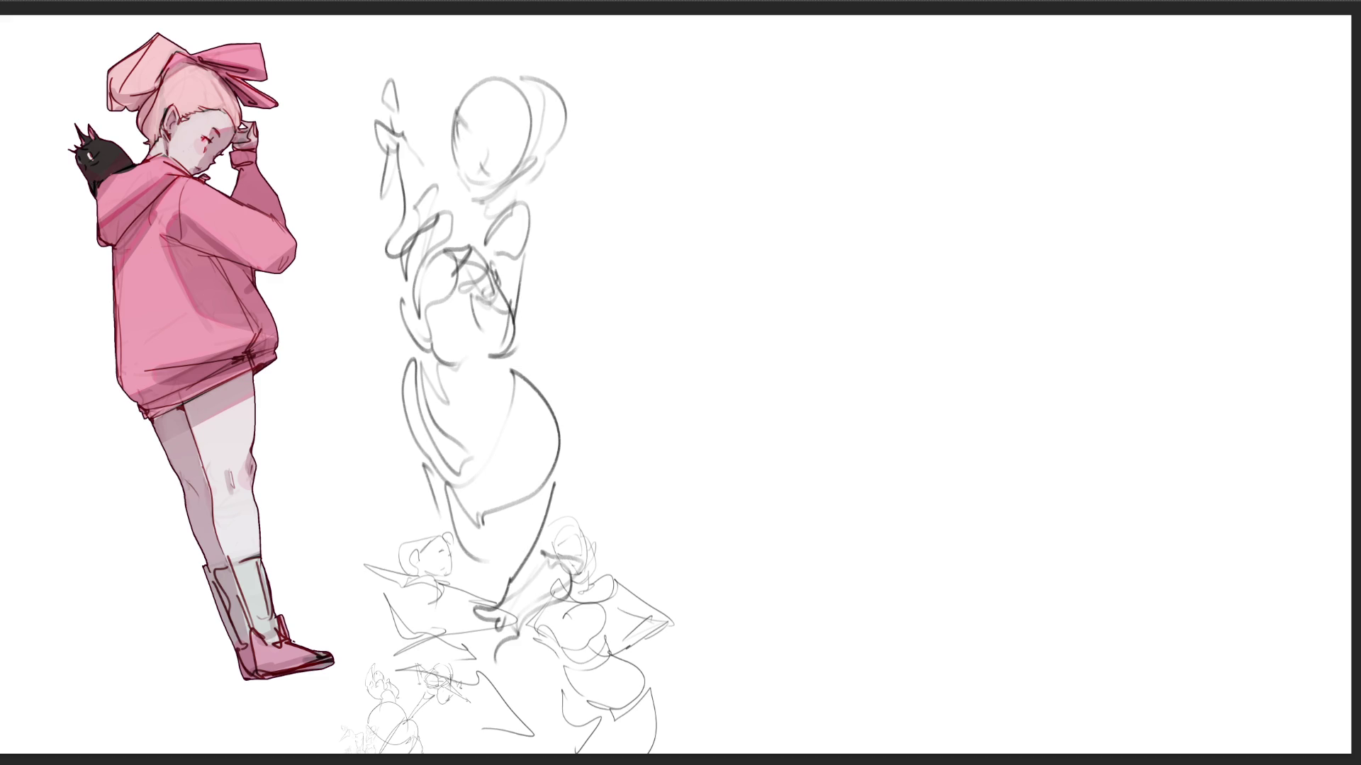
- Start the leaning figure at upper right with its head, a wing-like arm, long body edges and an arm loop
mouse_move(766, 186)
mouse_down()
mouse_move(826, 94)
mouse_move(875, 149)
mouse_up()
mouse_move(812, 104)
mouse_down()
mouse_move(824, 159)
mouse_move(838, 125)
mouse_up()
drag(812, 129, 858, 134)
drag(859, 133, 874, 141)
mouse_move(824, 111)
mouse_down()
mouse_move(839, 104)
mouse_move(886, 204)
mouse_up()
mouse_move(801, 193)
mouse_down()
mouse_move(835, 175)
mouse_move(797, 200)
mouse_up()
mouse_move(806, 226)
mouse_down()
mouse_move(844, 231)
mouse_move(882, 205)
mouse_move(859, 241)
mouse_move(871, 246)
mouse_up()
drag(848, 252, 892, 253)
mouse_move(885, 202)
mouse_down()
mouse_move(858, 232)
mouse_move(924, 228)
mouse_up()
drag(857, 237, 899, 226)
mouse_move(791, 207)
mouse_down()
mouse_move(840, 250)
mouse_move(757, 280)
mouse_up()
mouse_move(802, 226)
mouse_down()
mouse_move(869, 245)
mouse_move(750, 376)
mouse_up()
drag(824, 241, 826, 361)
drag(752, 409, 942, 380)
drag(836, 337, 954, 371)
mouse_move(856, 268)
mouse_down()
mouse_move(946, 230)
mouse_move(1001, 264)
mouse_up()
drag(872, 318, 1014, 319)
- Add the leaning figure's long diagonal limbs, hooks and lower-right outline
drag(1012, 241, 1027, 322)
drag(922, 181, 985, 109)
mouse_move(969, 193)
mouse_down()
mouse_move(1020, 71)
mouse_move(1065, 21)
mouse_move(1036, 81)
mouse_move(1036, 126)
mouse_up()
mouse_move(1043, 287)
mouse_down()
mouse_move(1028, 307)
mouse_move(1042, 365)
mouse_up()
mouse_move(949, 379)
mouse_down()
mouse_move(938, 424)
mouse_move(1056, 354)
mouse_move(1082, 449)
mouse_up()
drag(1028, 372, 1048, 418)
mouse_move(1041, 319)
mouse_down()
mouse_move(1047, 355)
mouse_move(1118, 406)
mouse_up()
mouse_move(1071, 354)
mouse_down()
mouse_move(1133, 426)
mouse_move(1103, 504)
mouse_up()
mouse_move(953, 429)
mouse_down()
mouse_move(959, 483)
mouse_move(1013, 560)
mouse_up()
mouse_move(1031, 466)
mouse_down()
mouse_move(1017, 561)
mouse_move(1173, 593)
mouse_up()
mouse_move(978, 589)
mouse_down()
mouse_move(1156, 615)
mouse_move(1205, 567)
mouse_move(1154, 452)
mouse_up()
mouse_move(1156, 434)
mouse_down()
mouse_move(1236, 493)
mouse_move(1332, 628)
mouse_up()
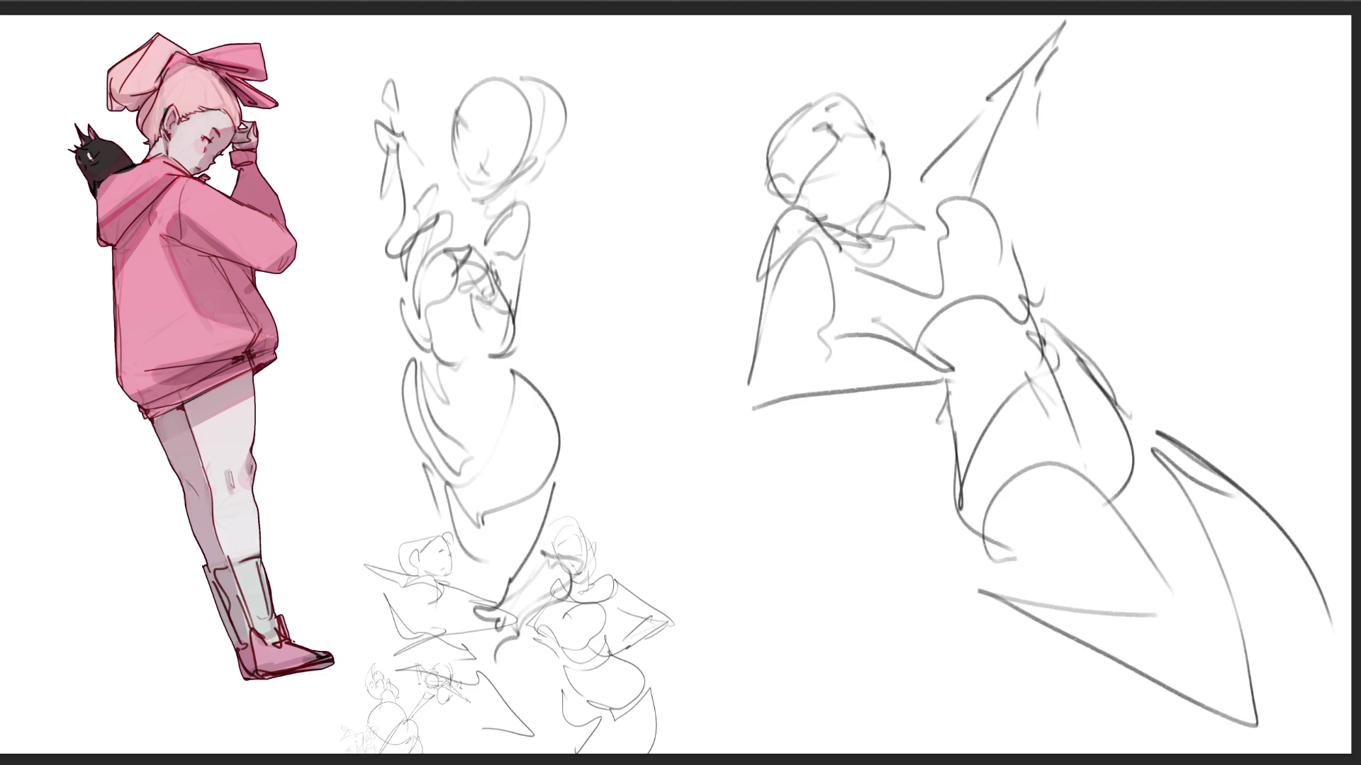
- Shrink both new figures into the lower-left cluster, retrying once at a smaller size
key(ctrl+t)
drag(1334, 17, 791, 423)
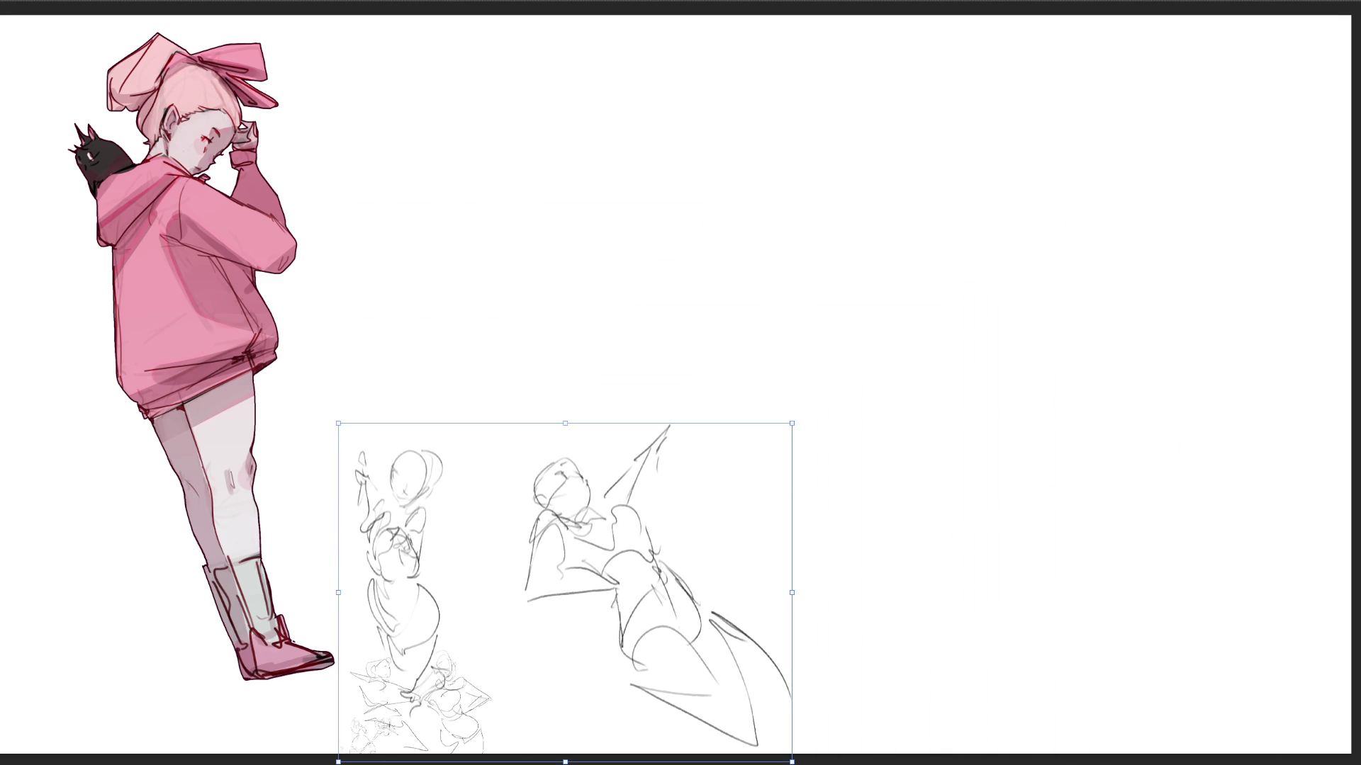
key(Escape)
key(ctrl+t)
drag(1334, 18, 720, 477)
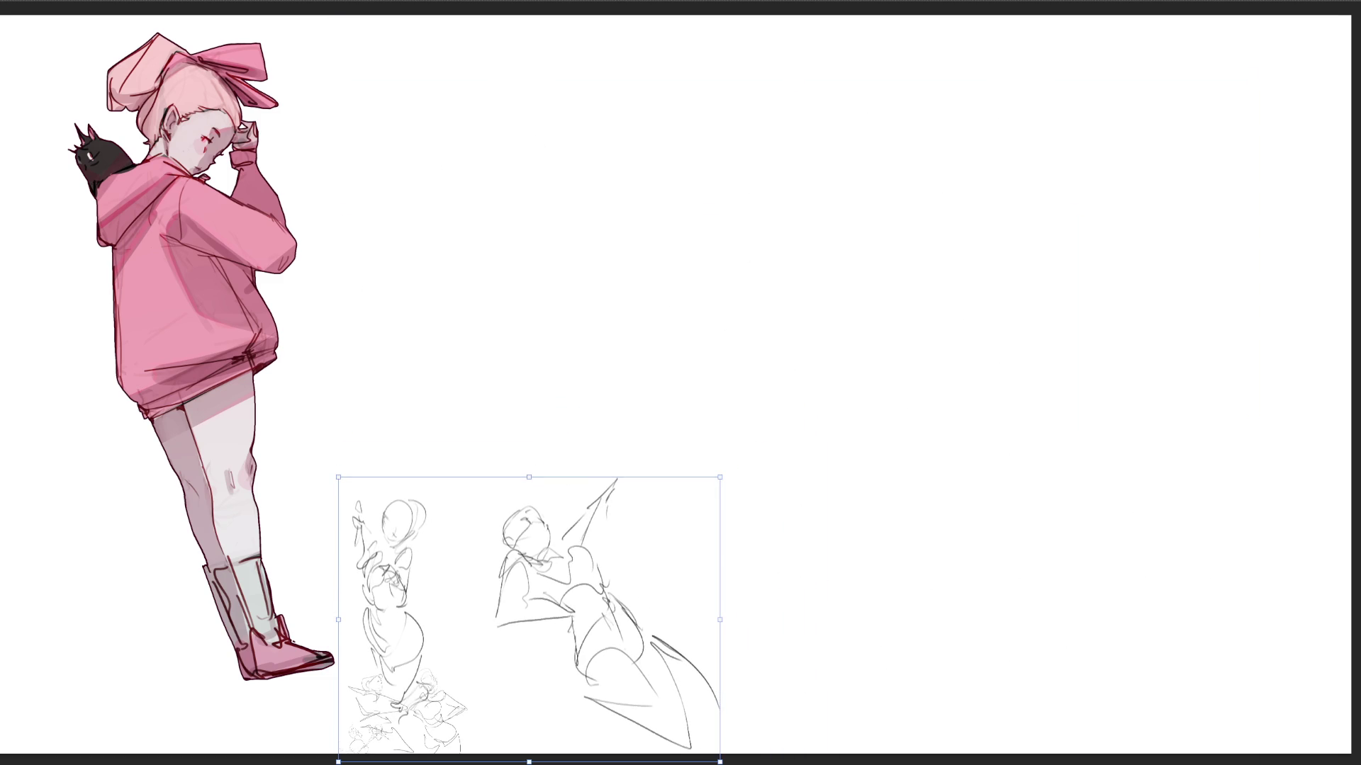
key(Return)
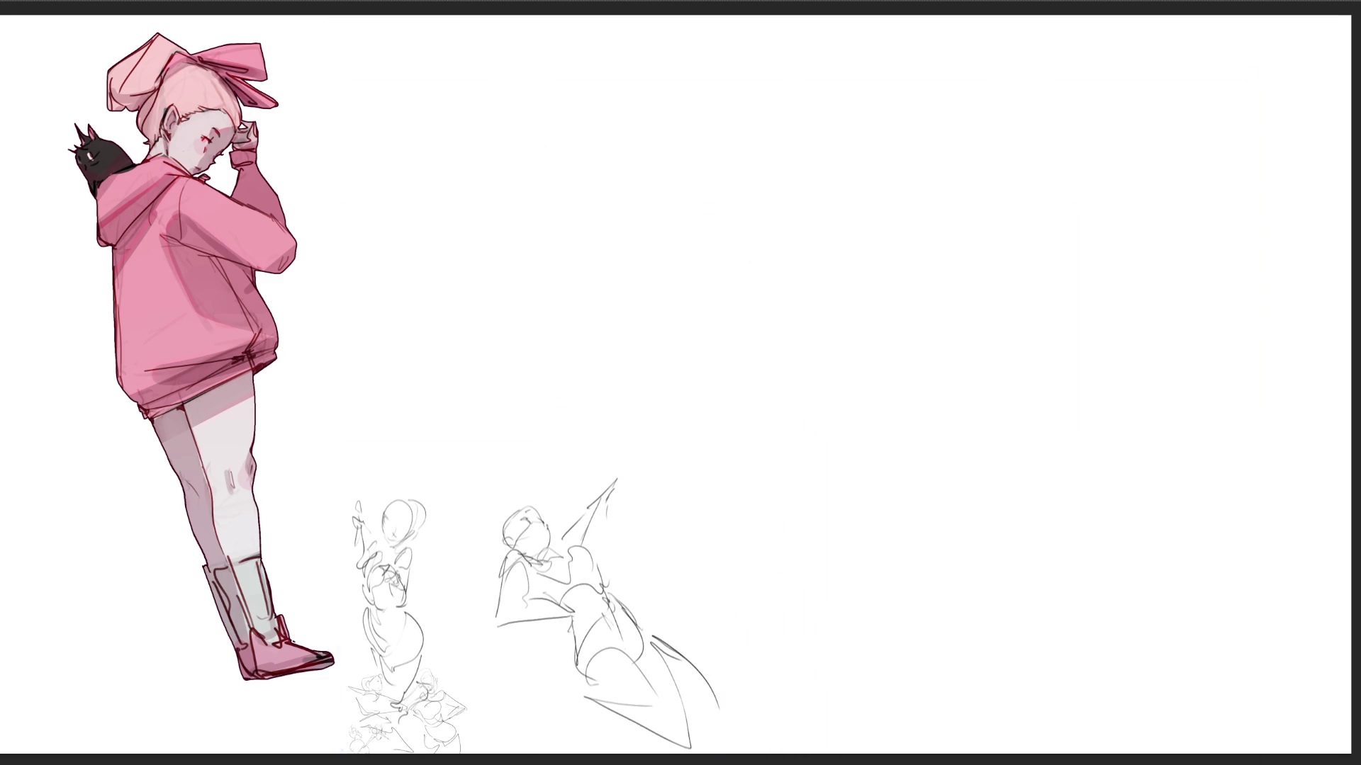
- Sketch a new figure's egg-shaped head, ear, neck, shoulders, collar and round torso
mouse_move(535, 137)
mouse_down()
mouse_move(533, 89)
mouse_move(567, 47)
mouse_up()
mouse_move(582, 55)
mouse_down()
mouse_move(599, 121)
mouse_move(553, 157)
mouse_up()
mouse_move(556, 84)
mouse_down()
mouse_move(567, 73)
mouse_move(537, 140)
mouse_move(615, 120)
mouse_move(596, 166)
mouse_up()
mouse_move(599, 89)
mouse_down()
mouse_move(624, 98)
mouse_move(559, 169)
mouse_up()
mouse_move(567, 170)
mouse_down()
mouse_move(571, 183)
mouse_move(567, 154)
mouse_move(613, 162)
mouse_up()
mouse_move(545, 185)
mouse_down()
mouse_move(611, 157)
mouse_move(612, 213)
mouse_up()
mouse_move(623, 130)
mouse_down()
mouse_move(623, 212)
mouse_move(651, 191)
mouse_move(651, 329)
mouse_up()
drag(621, 209, 640, 326)
mouse_move(672, 213)
mouse_down()
mouse_move(662, 397)
mouse_move(747, 425)
mouse_move(660, 545)
mouse_up()
drag(594, 457, 646, 600)
- Add that figure's legs, an arm, diagonal and wavy side lines, and two leg lines
drag(607, 551, 622, 567)
drag(574, 455, 608, 552)
drag(553, 216, 537, 313)
mouse_move(538, 312)
mouse_down()
mouse_move(550, 337)
mouse_move(479, 411)
mouse_up()
drag(480, 411, 570, 291)
drag(643, 182, 572, 288)
drag(646, 182, 682, 359)
mouse_move(757, 507)
mouse_down()
mouse_move(711, 677)
mouse_move(799, 643)
mouse_up()
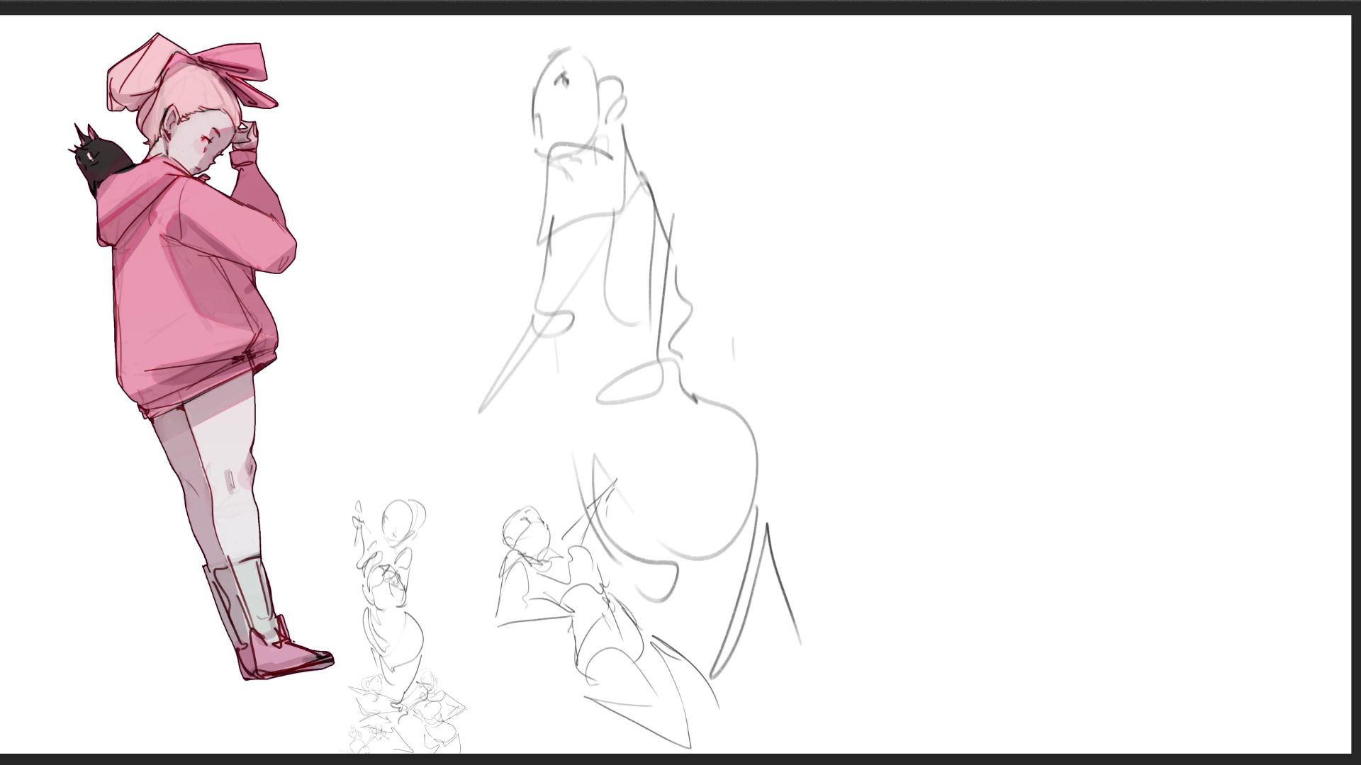
- Start the back-view figure at upper right with head, jaw, neck, shoulders, torso and arm
mouse_move(870, 160)
mouse_down()
mouse_move(880, 103)
mouse_move(951, 164)
mouse_up()
mouse_move(875, 126)
mouse_down()
mouse_move(870, 157)
mouse_move(910, 164)
mouse_up()
mouse_move(968, 128)
mouse_down()
mouse_move(964, 154)
mouse_move(919, 197)
mouse_move(944, 216)
mouse_move(908, 240)
mouse_move(900, 320)
mouse_move(960, 233)
mouse_up()
mouse_move(958, 231)
mouse_down()
mouse_move(1006, 191)
mouse_move(1008, 363)
mouse_up()
drag(912, 285, 921, 352)
mouse_move(842, 346)
mouse_down()
mouse_move(878, 401)
mouse_move(1001, 371)
mouse_up()
- Draw the back-view figure's lower torso, hips and base line, extending the diagonal into a bent leg
drag(1011, 343, 968, 465)
drag(857, 374, 957, 469)
mouse_move(985, 447)
mouse_down()
mouse_move(999, 489)
mouse_move(951, 516)
mouse_up()
mouse_move(870, 458)
mouse_down()
mouse_move(824, 543)
mouse_move(948, 641)
mouse_up()
mouse_move(1017, 473)
mouse_down()
mouse_move(992, 610)
mouse_move(1042, 608)
mouse_up()
mouse_move(843, 640)
mouse_down()
mouse_move(1095, 634)
mouse_move(858, 648)
mouse_up()
mouse_move(829, 615)
mouse_down()
mouse_move(873, 707)
mouse_move(972, 670)
mouse_move(993, 745)
mouse_up()
drag(993, 744, 1031, 744)
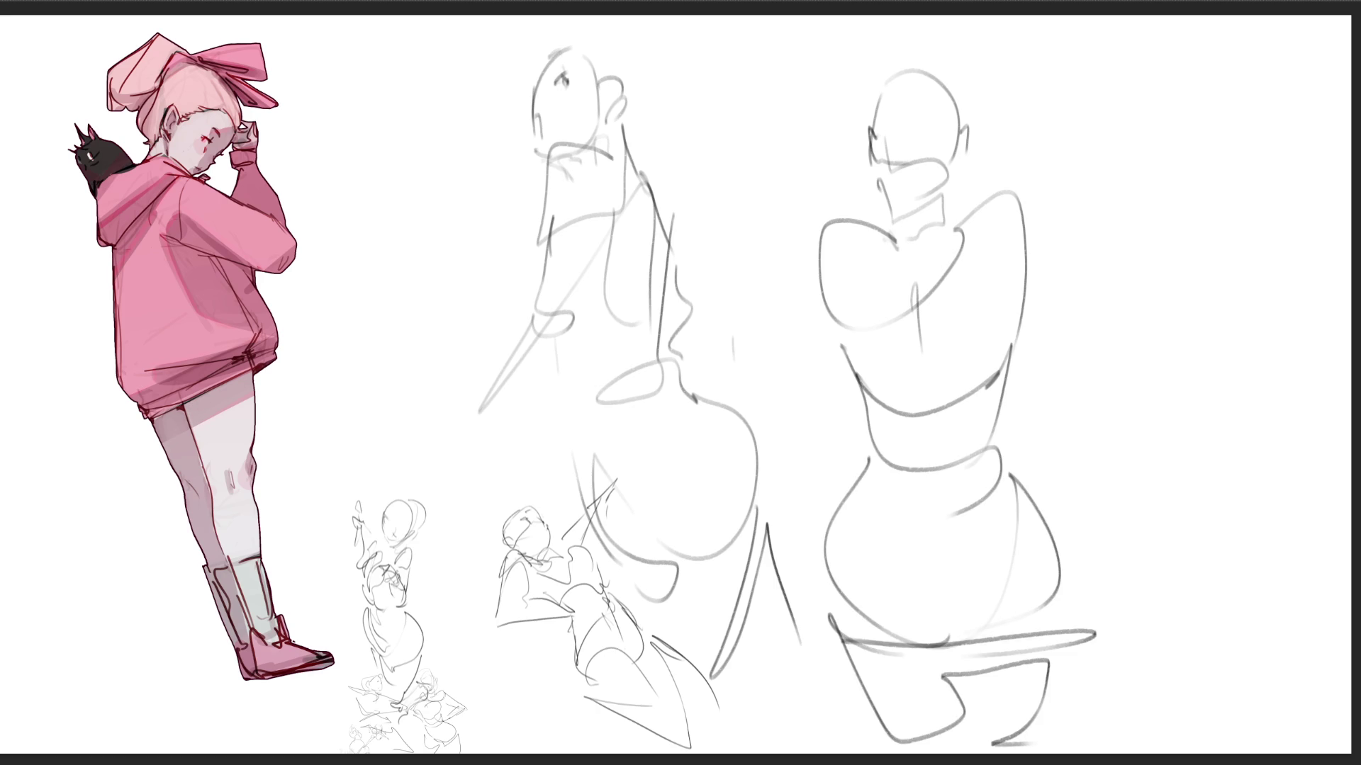
- Scale the two large figures down into the bottom-left cluster
key(ctrl+t)
drag(1096, 44, 742, 380)
key(Return)
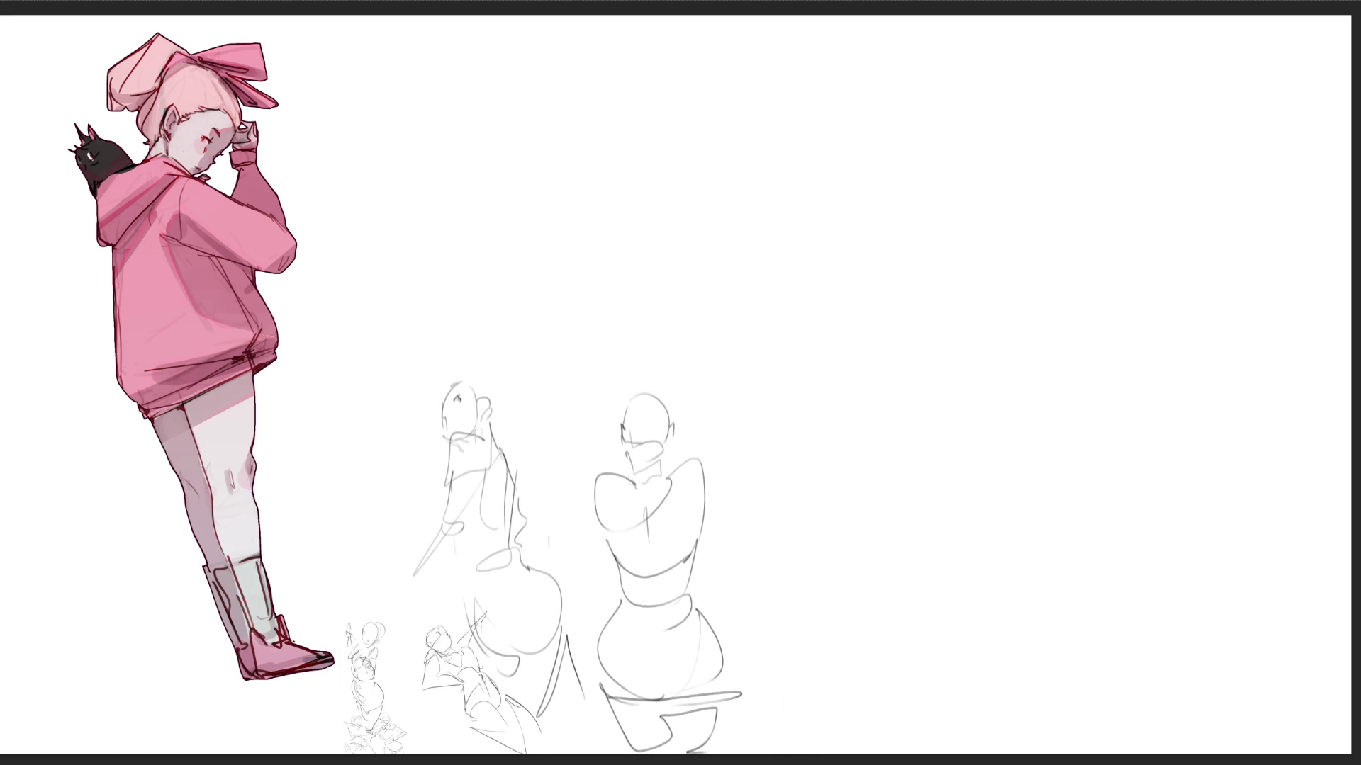
- Sketch a new bending figure's head loop, rising arc, thigh and long legs down to the foot
drag(729, 236, 780, 252)
mouse_move(838, 405)
mouse_down()
mouse_move(829, 325)
mouse_move(910, 397)
mouse_move(883, 330)
mouse_up()
mouse_move(914, 386)
mouse_down()
mouse_move(982, 268)
mouse_move(1013, 305)
mouse_move(989, 255)
mouse_move(1070, 336)
mouse_move(989, 316)
mouse_move(1074, 177)
mouse_move(999, 210)
mouse_move(1095, 280)
mouse_move(1138, 262)
mouse_move(1119, 713)
mouse_up()
drag(1148, 550, 1134, 729)
drag(1134, 731, 1039, 723)
mouse_move(910, 422)
mouse_down()
mouse_move(887, 445)
mouse_move(964, 421)
mouse_up()
mouse_move(921, 436)
mouse_down()
mouse_move(1012, 593)
mouse_move(996, 523)
mouse_move(1098, 723)
mouse_up()
drag(989, 489, 1029, 610)
- Add the figure's long arm with parallel strokes, a top bump, box-like cap and lower bracket
drag(886, 253, 888, 291)
drag(864, 145, 882, 333)
drag(863, 117, 886, 263)
mouse_move(873, 18)
mouse_down()
mouse_move(865, 120)
mouse_move(897, 56)
mouse_up()
mouse_move(900, 268)
mouse_down()
mouse_move(887, 289)
mouse_move(895, 429)
mouse_up()
drag(809, 436, 843, 505)
drag(836, 448, 877, 443)
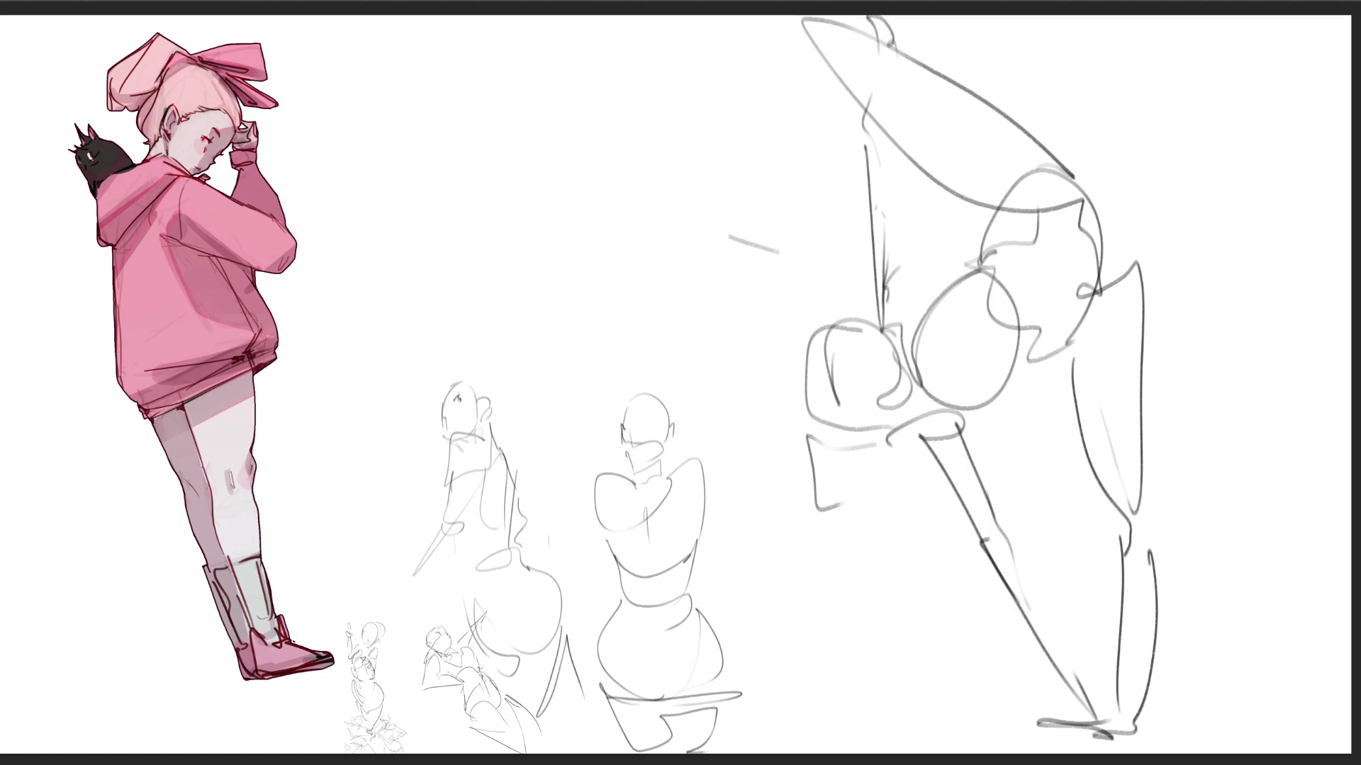
key(ctrl+t)
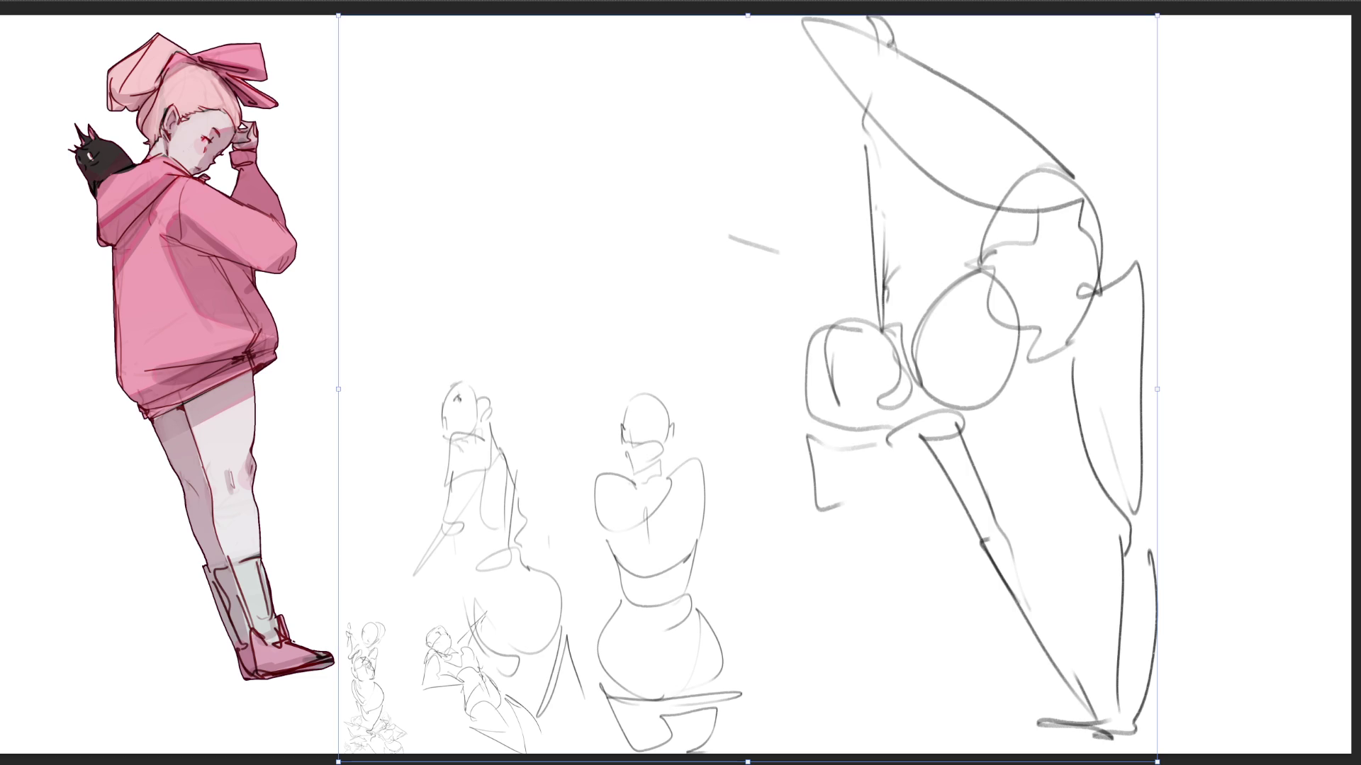
- Shrink the bending figure into the cluster and start a new stretching figure at top right
drag(1157, 15, 746, 389)
key(Return)
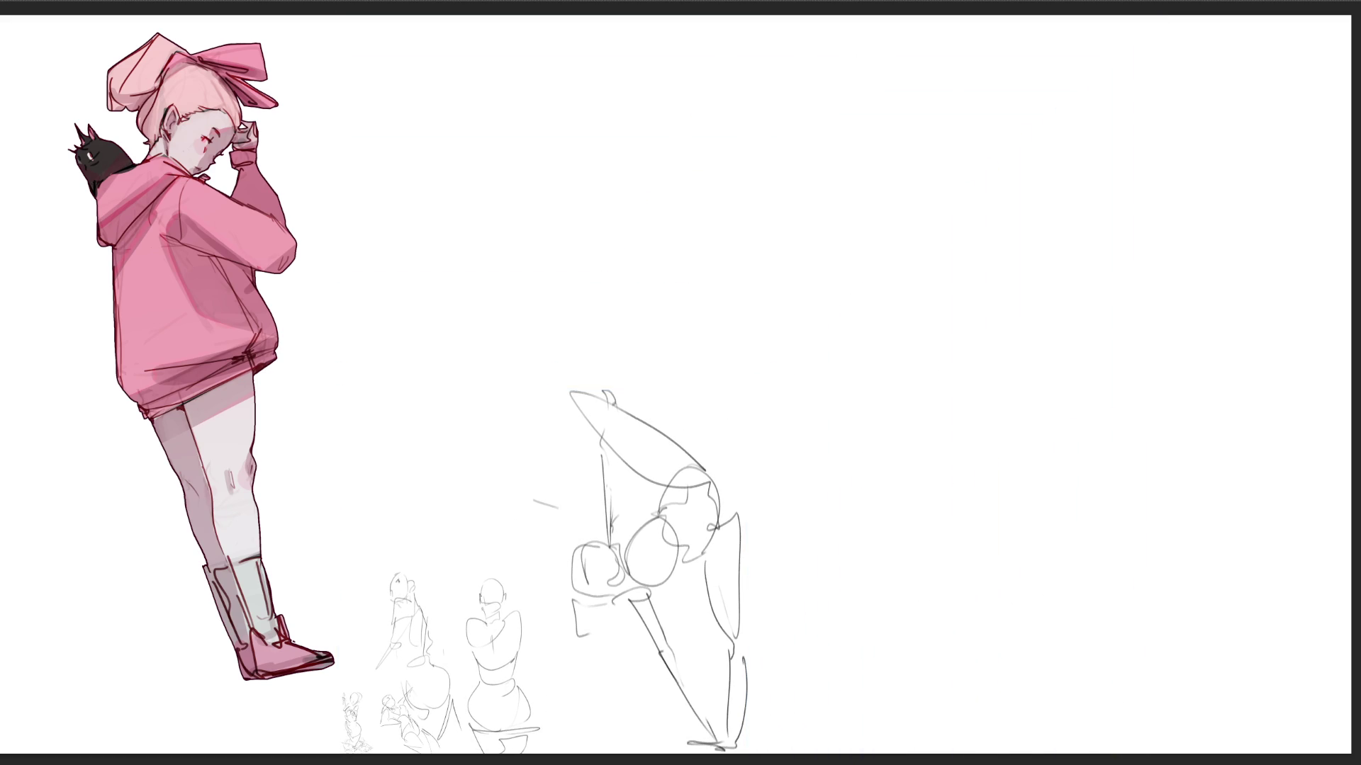
drag(958, 168, 909, 232)
mouse_move(998, 114)
mouse_down()
mouse_move(1003, 217)
mouse_move(920, 324)
mouse_up()
mouse_move(902, 231)
mouse_down()
mouse_move(862, 269)
mouse_move(929, 329)
mouse_up()
mouse_move(996, 124)
mouse_down()
mouse_move(1010, 101)
mouse_move(1016, 172)
mouse_move(1000, 211)
mouse_up()
- Add a pointed shape and the upper torso contour lines to the new figure
mouse_move(883, 203)
mouse_down()
mouse_move(844, 273)
mouse_move(928, 204)
mouse_move(921, 157)
mouse_up()
drag(869, 139, 886, 146)
drag(847, 70, 879, 143)
mouse_move(873, 75)
mouse_down()
mouse_move(915, 138)
mouse_move(1008, 29)
mouse_move(1045, 31)
mouse_up()
mouse_move(816, 112)
mouse_down()
mouse_move(876, 386)
mouse_move(936, 347)
mouse_move(878, 508)
mouse_up()
- Draw the body contour, knee and long legs, plus light accent strokes
mouse_move(823, 358)
mouse_down()
mouse_move(828, 533)
mouse_move(791, 700)
mouse_up()
drag(855, 526, 865, 533)
mouse_move(857, 524)
mouse_down()
mouse_move(776, 670)
mouse_move(767, 736)
mouse_up()
drag(876, 526, 789, 708)
drag(836, 631, 787, 719)
drag(865, 519, 820, 631)
drag(910, 429, 864, 520)
drag(1109, 27, 1080, 95)
- Draw the head oval at the top with a line extending from it
mouse_move(787, 71)
mouse_down()
mouse_move(751, 18)
mouse_move(794, 78)
mouse_up()
mouse_move(812, 79)
mouse_down()
mouse_move(808, 29)
mouse_move(805, 58)
mouse_up()
drag(805, 58, 879, 30)
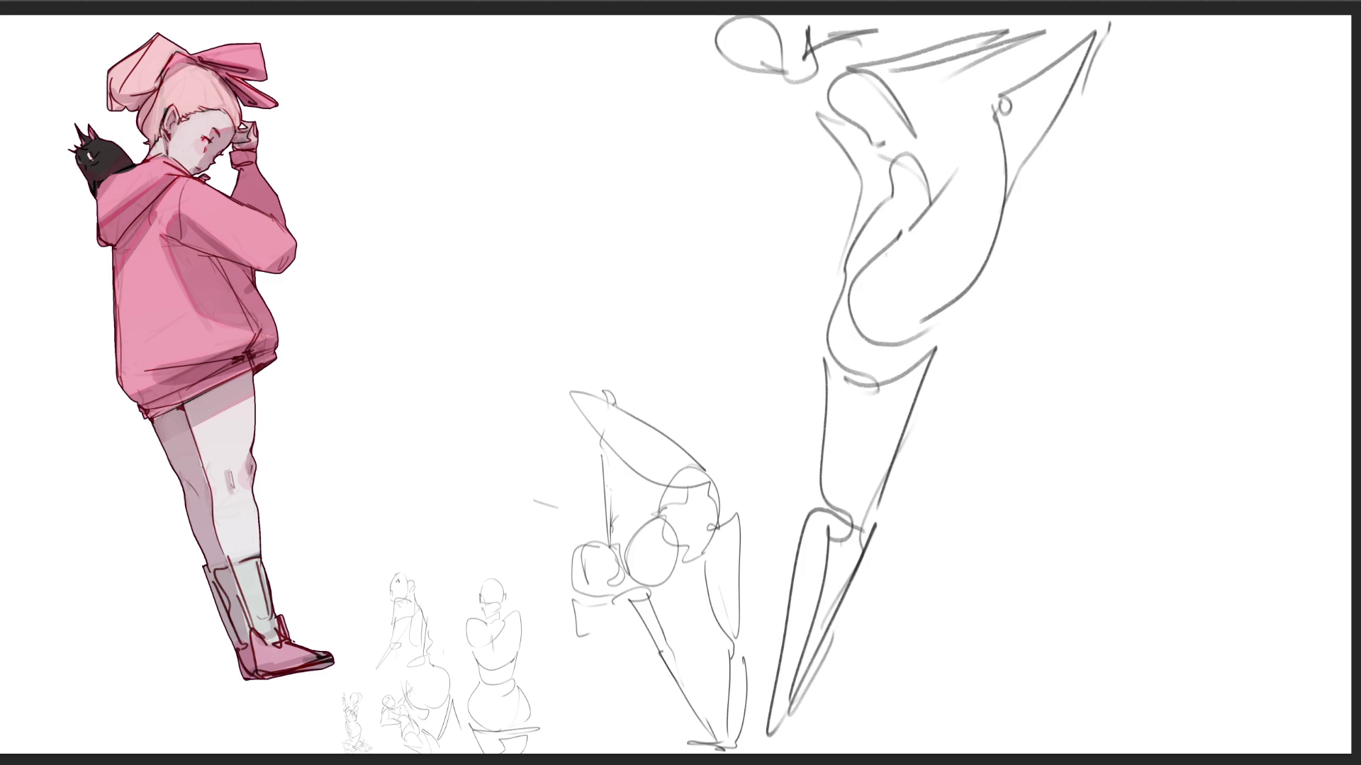
- Start a second figure at right with an egg-shaped head and ear
mouse_move(1073, 183)
mouse_down()
mouse_move(1065, 232)
mouse_move(1140, 183)
mouse_move(1155, 255)
mouse_up()
drag(1059, 197, 1090, 268)
mouse_move(1081, 148)
mouse_down()
mouse_move(1143, 195)
mouse_move(1144, 224)
mouse_up()
mouse_move(1075, 227)
mouse_down()
mouse_move(1103, 237)
mouse_move(1090, 268)
mouse_move(1158, 241)
mouse_move(1126, 298)
mouse_move(1198, 386)
mouse_move(1085, 322)
mouse_move(1088, 393)
mouse_move(1134, 415)
mouse_up()
- Draw the right figure's twisting torso and legs with a hooked line and zigzag contour
drag(1141, 315, 1133, 408)
drag(1214, 266, 1119, 533)
drag(1137, 395, 1084, 599)
drag(1132, 511, 1089, 631)
mouse_move(1048, 356)
mouse_down()
mouse_move(1063, 492)
mouse_move(1084, 501)
mouse_up()
mouse_move(1070, 487)
mouse_down()
mouse_move(1193, 397)
mouse_move(1162, 578)
mouse_move(1130, 622)
mouse_up()
- Shape the crouching lower body, hatch its right side, and add a second leg to the middle figure
drag(1072, 514, 1150, 635)
mouse_move(1199, 502)
mouse_down()
mouse_move(1186, 599)
mouse_move(1252, 606)
mouse_up()
mouse_move(1159, 637)
mouse_down()
mouse_move(1261, 655)
mouse_move(1250, 702)
mouse_up()
drag(1260, 627, 1260, 694)
drag(1235, 539, 1284, 647)
mouse_move(1226, 523)
mouse_down()
mouse_move(1268, 595)
mouse_move(1199, 577)
mouse_up()
mouse_move(950, 342)
mouse_down()
mouse_move(954, 404)
mouse_move(1027, 599)
mouse_move(989, 478)
mouse_up()
mouse_move(988, 479)
mouse_down()
mouse_move(917, 372)
mouse_move(994, 622)
mouse_up()
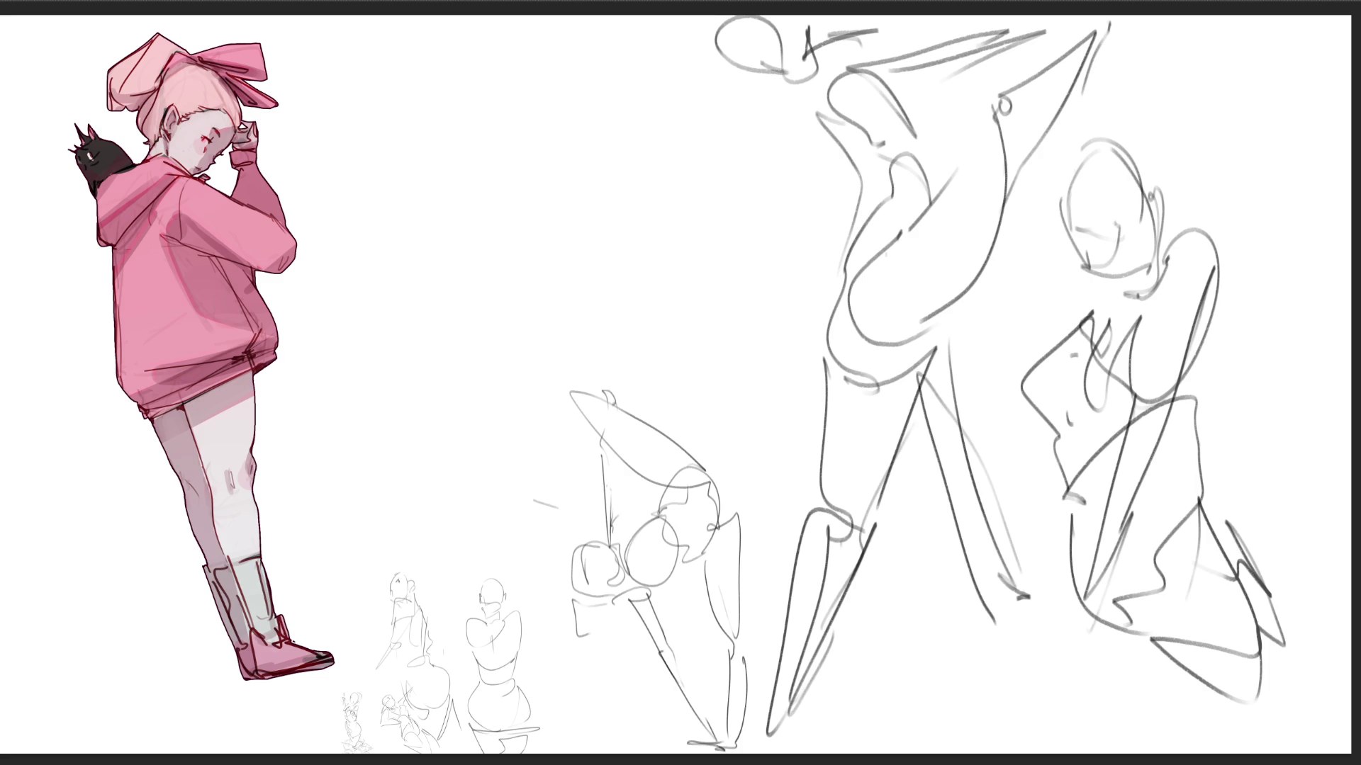
- Scale the last two figures down into the cluster with Ctrl+T and commit
key(ctrl+t)
drag(1285, 15, 750, 437)
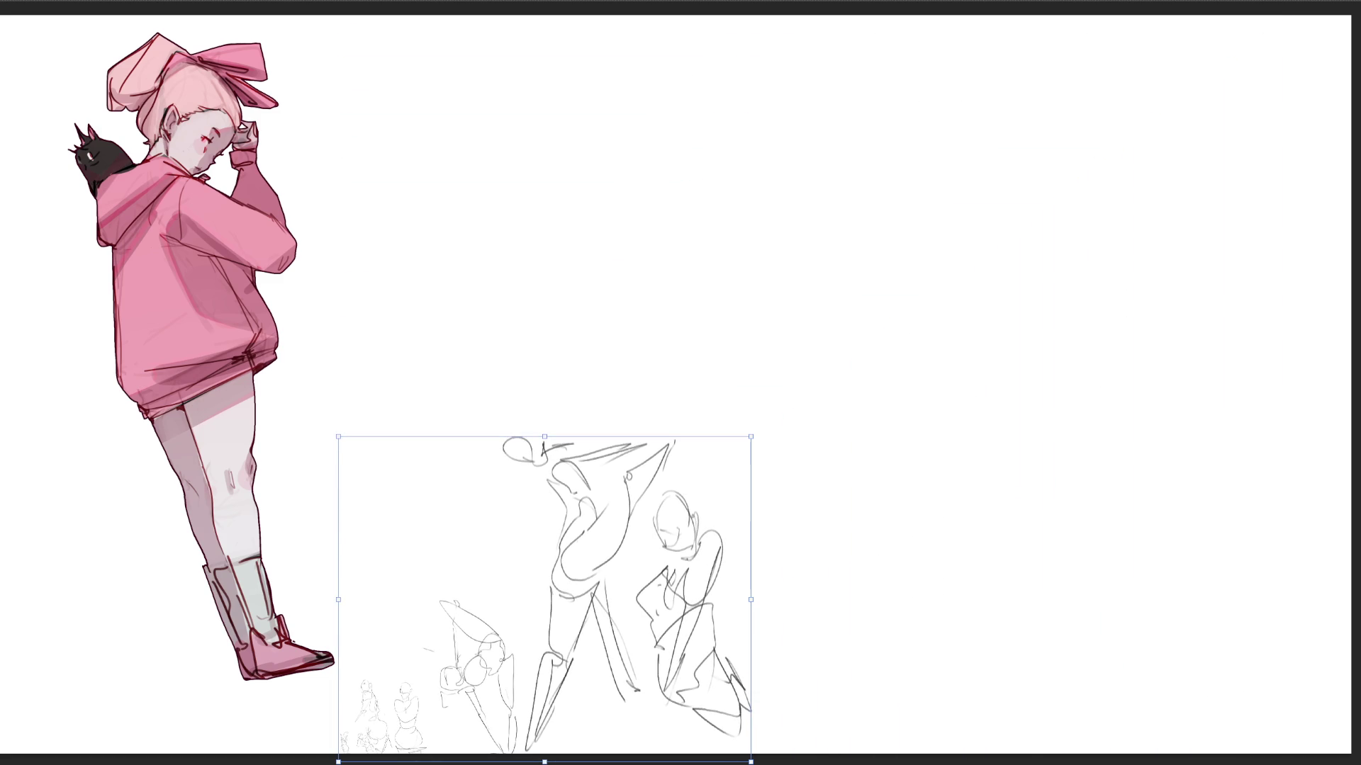
key(Return)
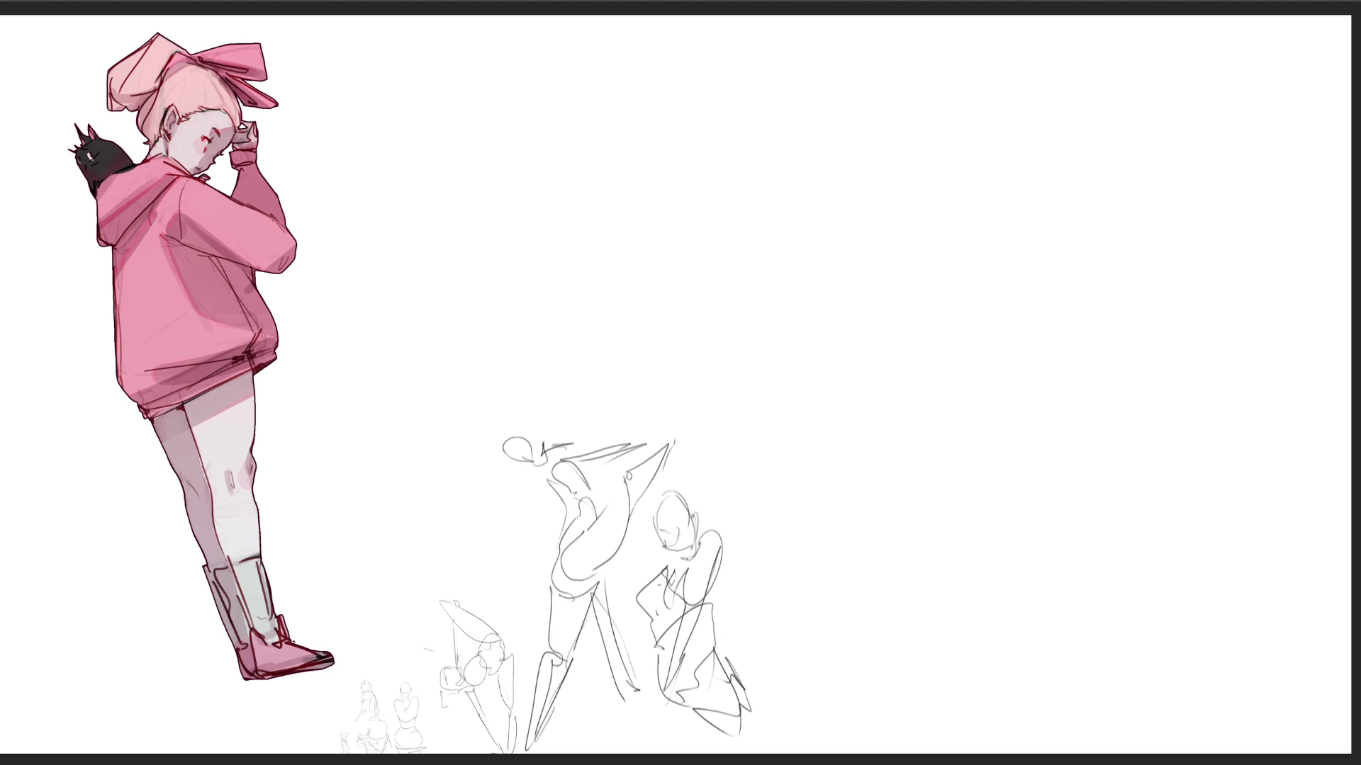
- Sketch a figure at upper right with head, jaw, neck, legs and a raised arm
mouse_move(912, 219)
mouse_down()
mouse_move(904, 136)
mouse_move(996, 234)
mouse_move(965, 163)
mouse_move(912, 209)
mouse_up()
drag(929, 255, 987, 244)
mouse_move(989, 243)
mouse_down()
mouse_move(919, 359)
mouse_move(1062, 312)
mouse_move(1029, 363)
mouse_move(901, 417)
mouse_move(1020, 440)
mouse_move(857, 414)
mouse_move(773, 489)
mouse_move(906, 496)
mouse_move(851, 542)
mouse_move(820, 623)
mouse_move(960, 609)
mouse_move(860, 696)
mouse_up()
mouse_move(798, 751)
mouse_down()
mouse_move(1003, 648)
mouse_move(915, 744)
mouse_move(1003, 540)
mouse_move(1083, 543)
mouse_move(1006, 577)
mouse_up()
drag(855, 269, 916, 394)
mouse_move(829, 219)
mouse_down()
mouse_move(776, 393)
mouse_move(825, 212)
mouse_up()
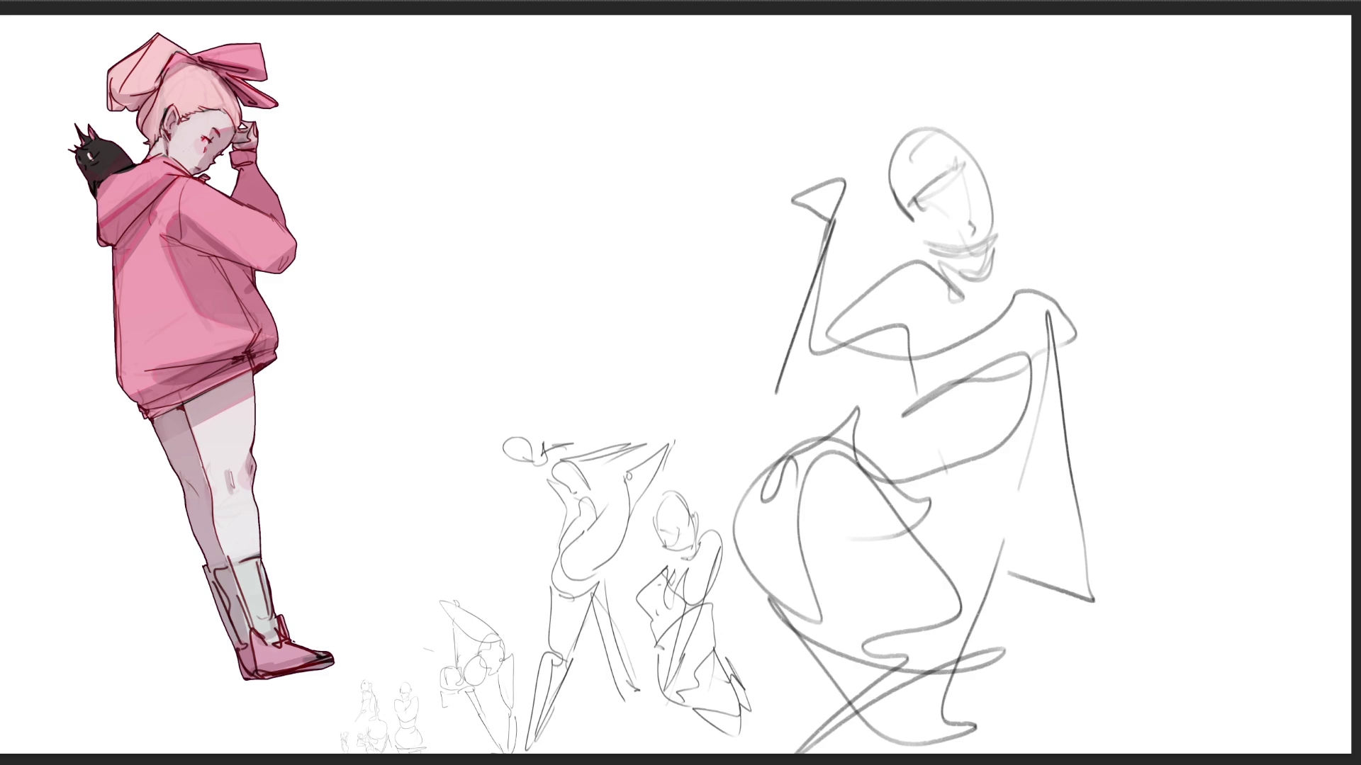
- Start a new head near the top with jaw, chin and long framing curves
mouse_move(457, 140)
mouse_down()
mouse_move(430, 84)
mouse_move(475, 37)
mouse_move(554, 183)
mouse_up()
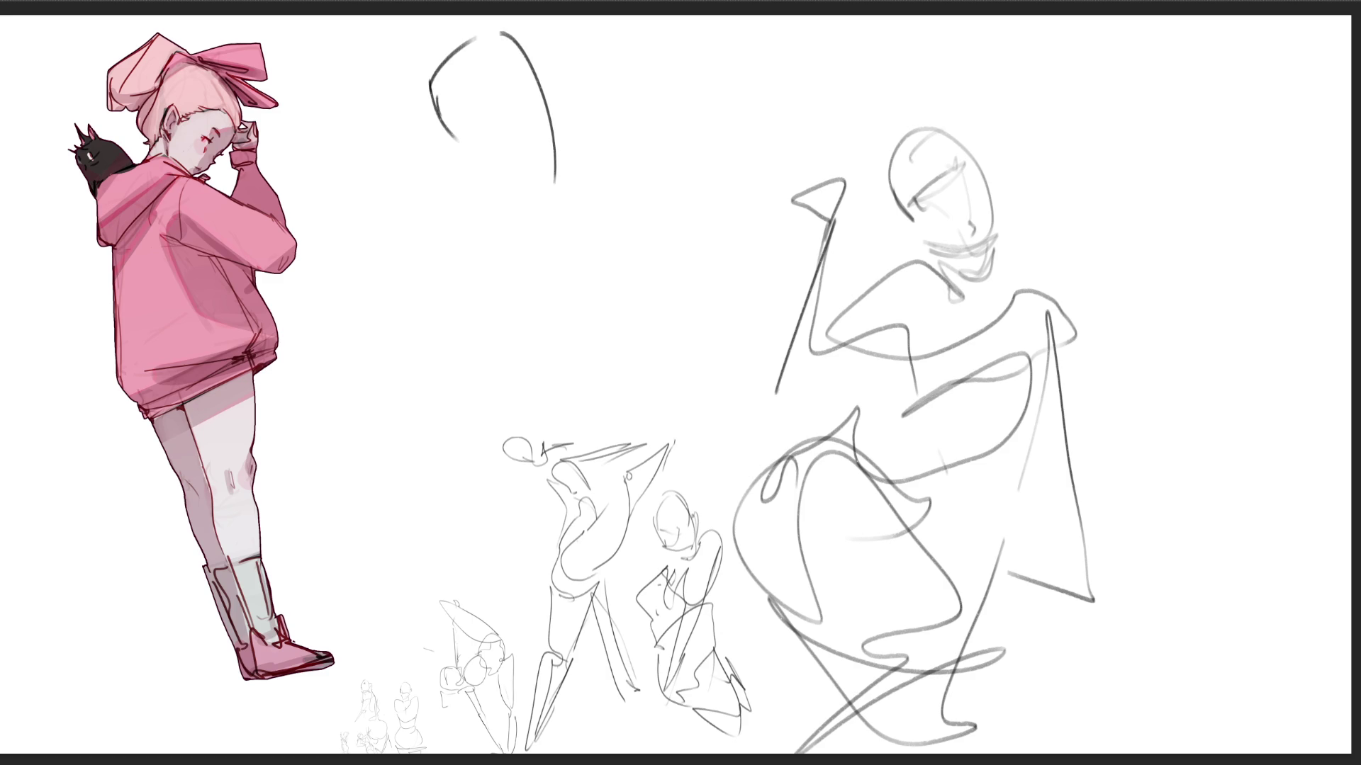
drag(442, 132, 484, 188)
drag(482, 188, 504, 177)
drag(547, 56, 524, 256)
drag(437, 99, 435, 236)
mouse_move(545, 41)
mouse_down()
mouse_move(555, 195)
mouse_move(452, 242)
mouse_up()
mouse_move(593, 131)
mouse_down()
mouse_move(599, 167)
mouse_move(518, 280)
mouse_up()
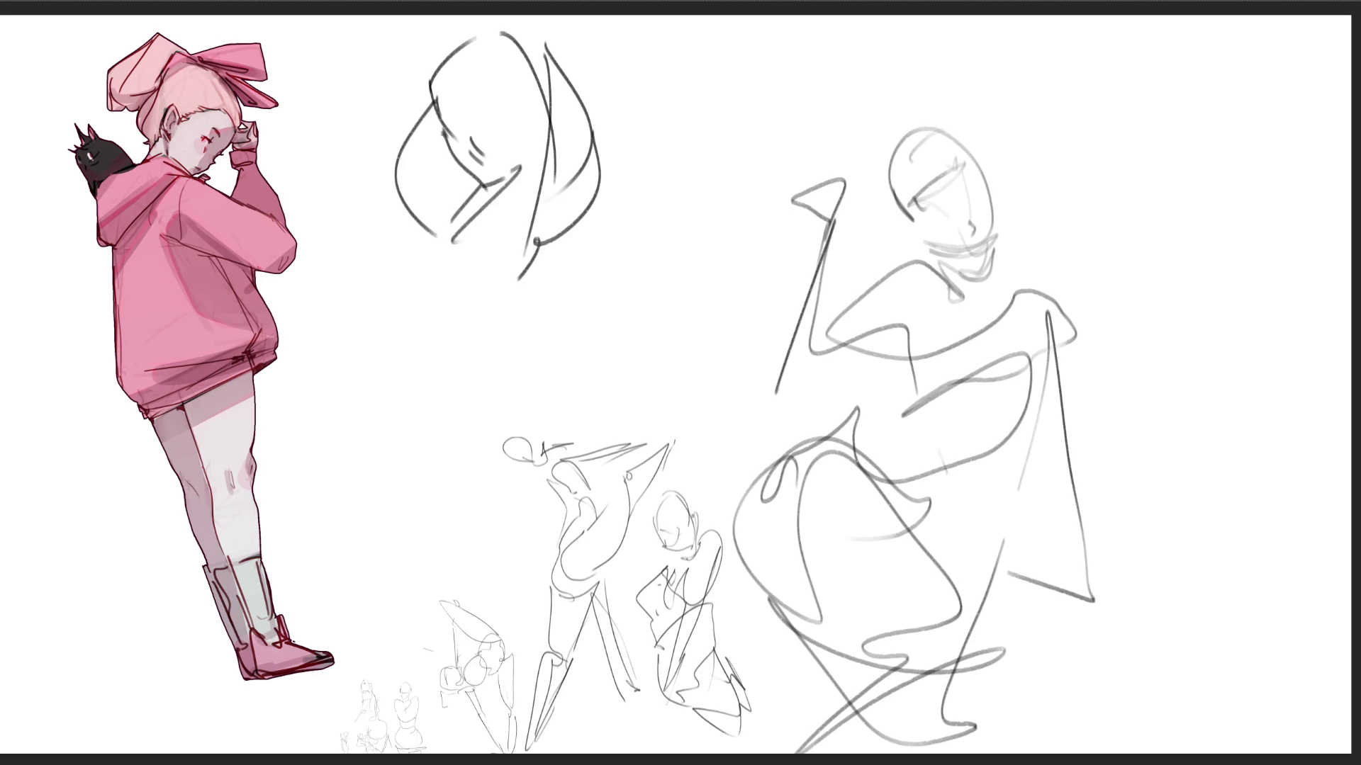
- Add body shapes below that head, a left ear loop, and jaw and cheek curves
mouse_move(489, 232)
mouse_down()
mouse_move(506, 306)
mouse_move(536, 330)
mouse_up()
mouse_move(496, 250)
mouse_down()
mouse_move(582, 285)
mouse_move(572, 312)
mouse_up()
mouse_move(558, 248)
mouse_down()
mouse_move(588, 208)
mouse_move(560, 270)
mouse_up()
drag(591, 197, 572, 330)
mouse_move(428, 203)
mouse_down()
mouse_move(438, 269)
mouse_move(458, 280)
mouse_up()
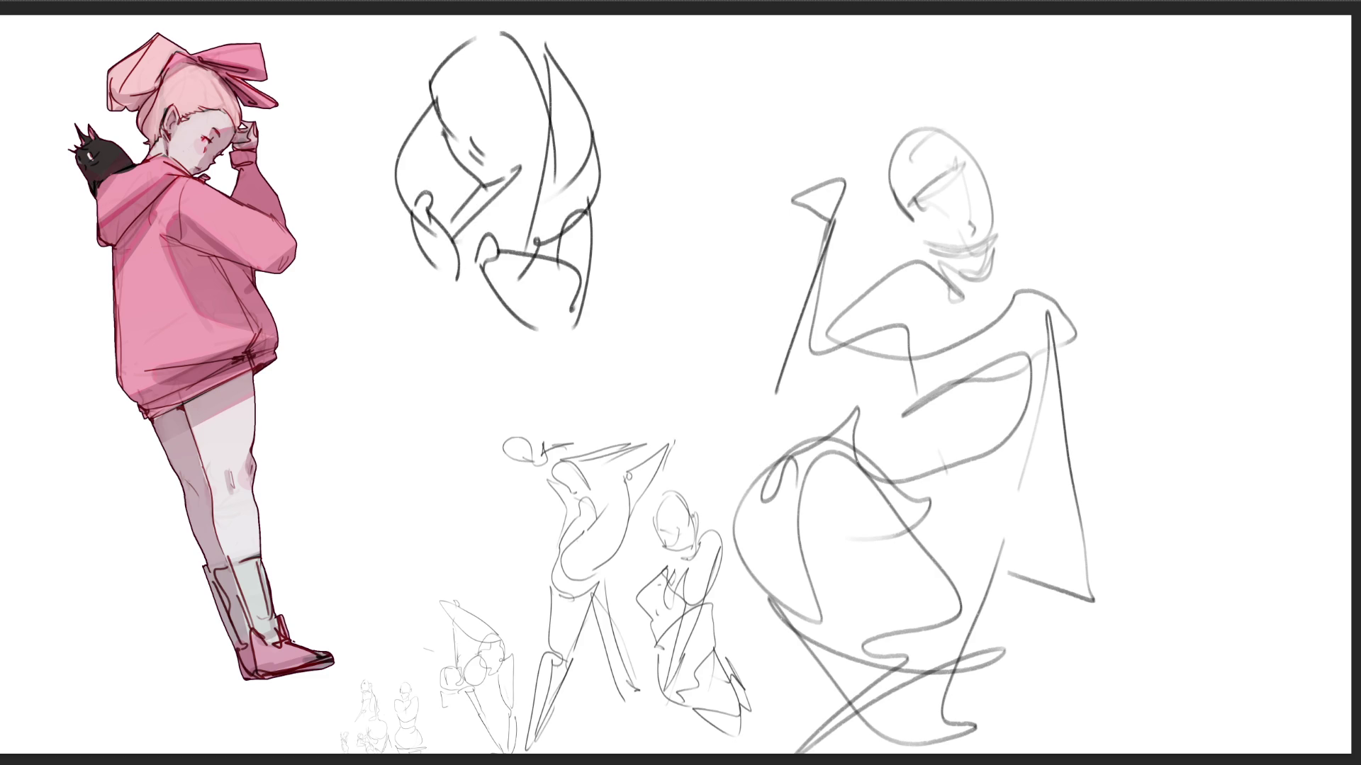
drag(487, 228, 512, 326)
mouse_move(471, 285)
mouse_down()
mouse_move(611, 299)
mouse_move(560, 408)
mouse_up()
drag(484, 337, 540, 415)
drag(614, 320, 593, 446)
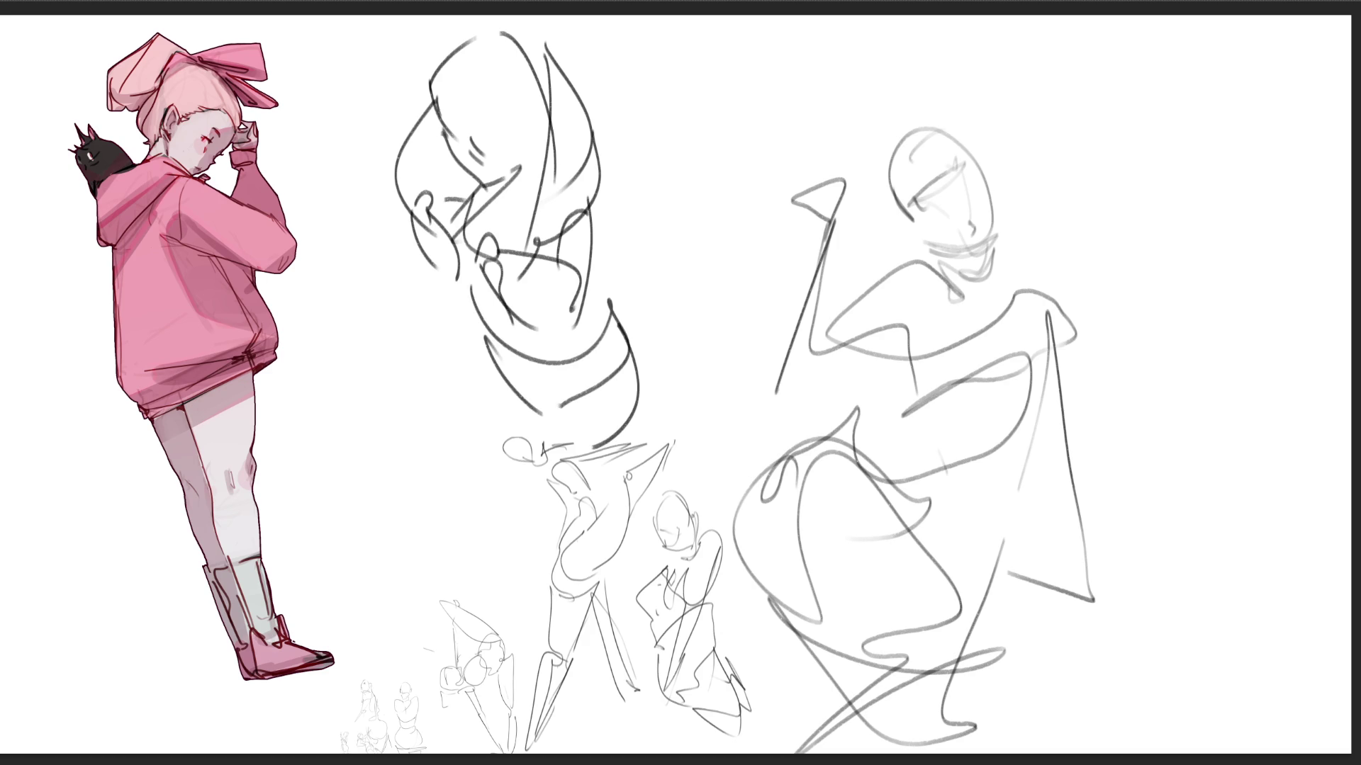
- Draw another head at upper right with ear, skull outline, jaw, neck and chin
mouse_move(1115, 169)
mouse_down()
mouse_move(1116, 90)
mouse_move(1117, 208)
mouse_up()
drag(1111, 205, 1148, 224)
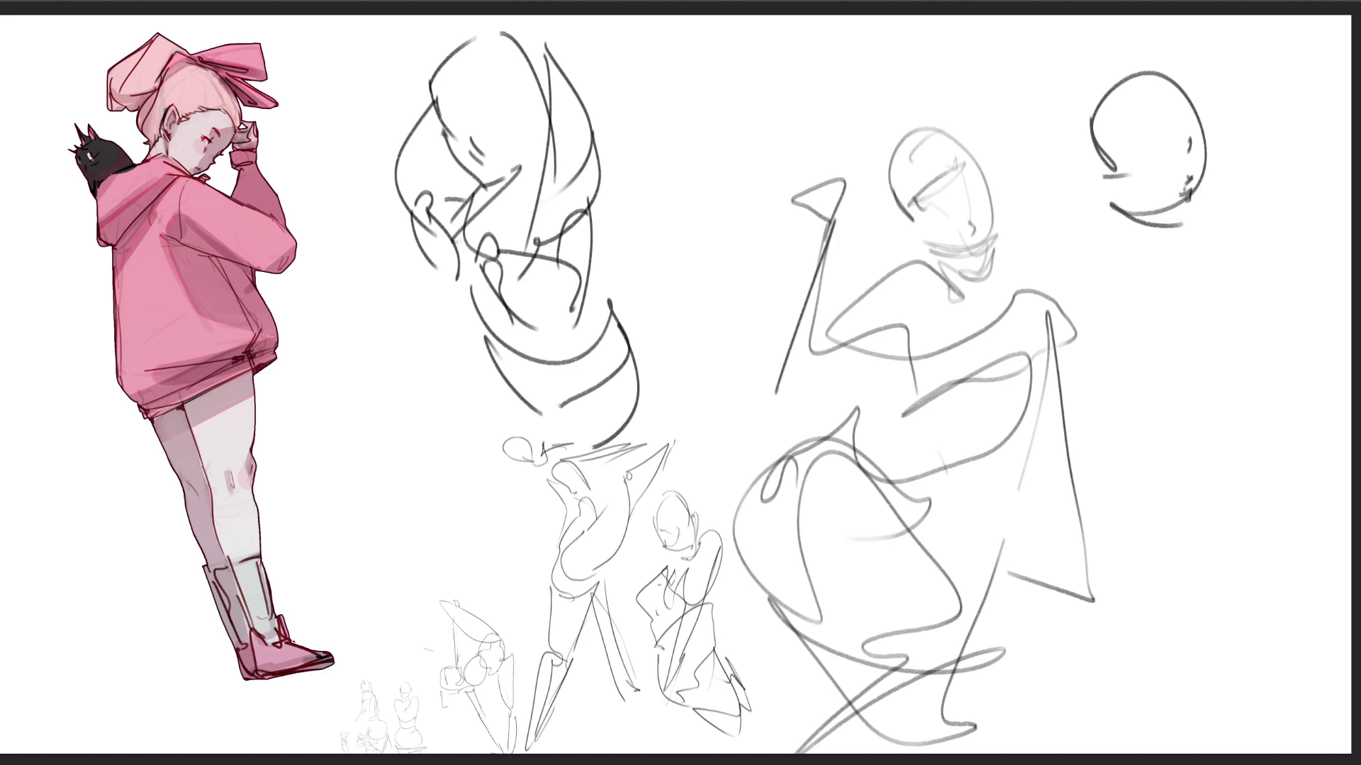
drag(1174, 71, 1196, 96)
mouse_move(1088, 107)
mouse_down()
mouse_move(1063, 146)
mouse_move(1144, 41)
mouse_up()
mouse_move(1173, 113)
mouse_down()
mouse_move(1095, 156)
mouse_move(1180, 89)
mouse_up()
drag(1059, 75, 1121, 292)
drag(1114, 245, 1114, 277)
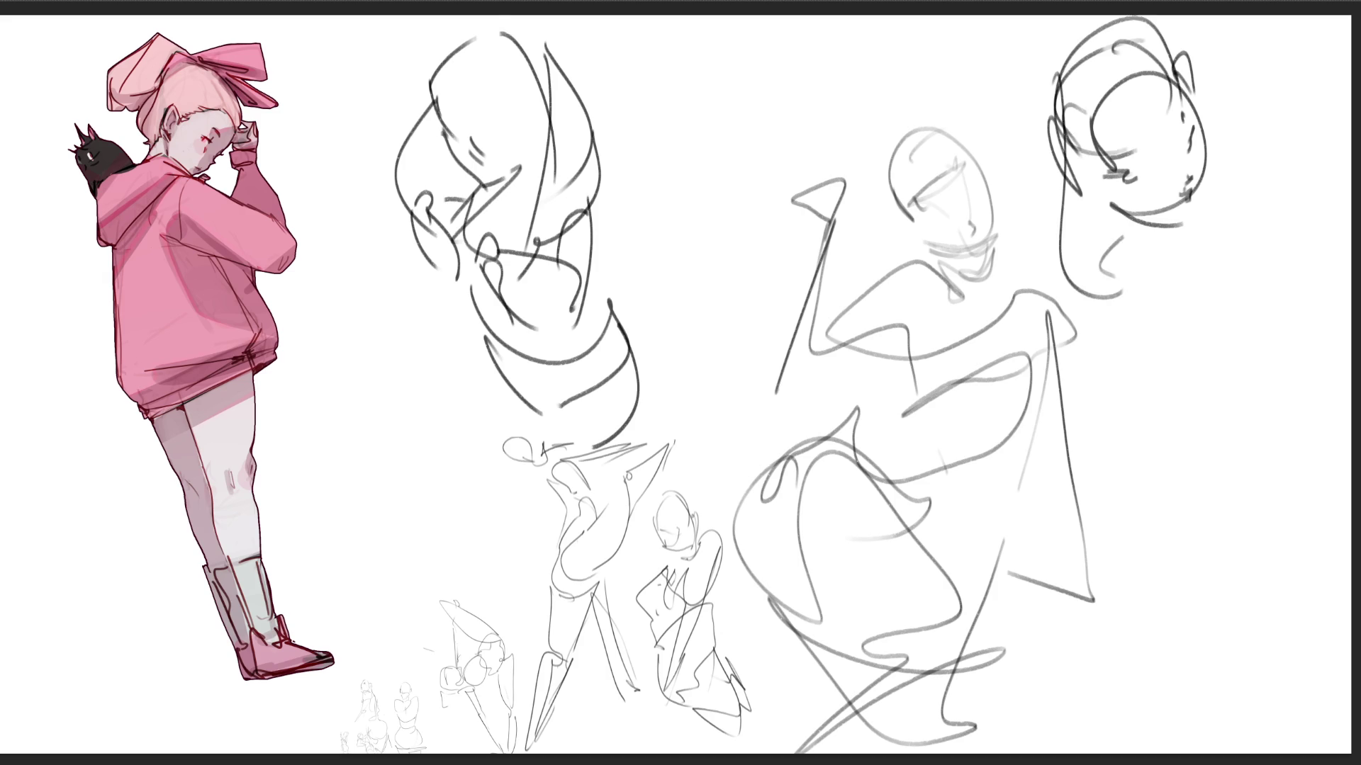
- Refine its skull and jaw, then sweep body and leg lines and darken the hip
mouse_move(1197, 71)
mouse_down()
mouse_move(1141, 257)
mouse_move(1237, 93)
mouse_move(1198, 234)
mouse_up()
drag(1077, 221, 1173, 278)
drag(1166, 259, 1205, 248)
drag(1242, 67, 1265, 245)
drag(1148, 284, 1240, 268)
drag(1075, 227, 1205, 319)
drag(1074, 220, 1147, 411)
mouse_move(1143, 252)
mouse_down()
mouse_move(1185, 423)
mouse_move(1199, 625)
mouse_move(1244, 423)
mouse_move(1187, 646)
mouse_move(1276, 468)
mouse_move(1226, 432)
mouse_move(1304, 262)
mouse_move(1236, 333)
mouse_up()
mouse_move(1281, 190)
mouse_down()
mouse_move(1269, 362)
mouse_move(1347, 489)
mouse_move(1191, 680)
mouse_move(1168, 663)
mouse_up()
- Scale the row of figures down and move it beside the character's feet
key(ctrl+t)
drag(338, 14, 674, 511)
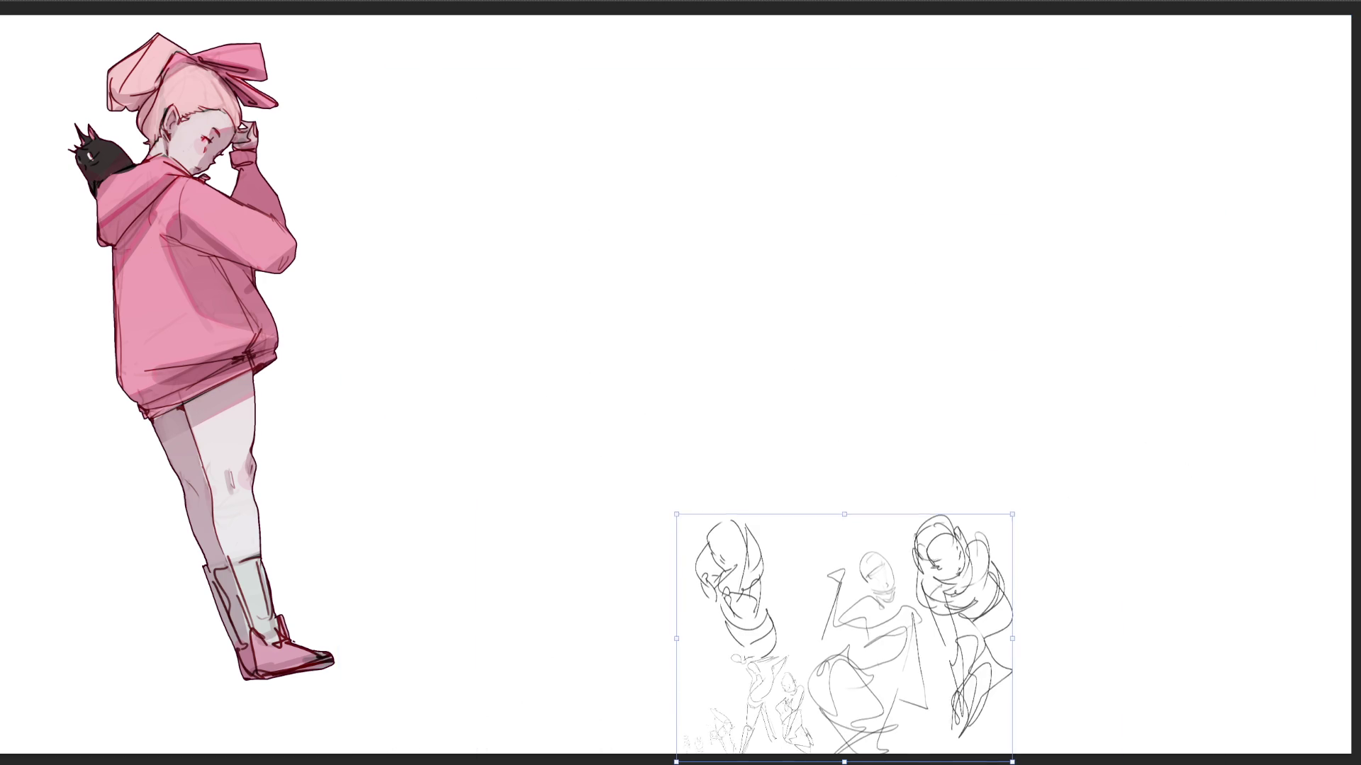
drag(844, 631, 528, 630)
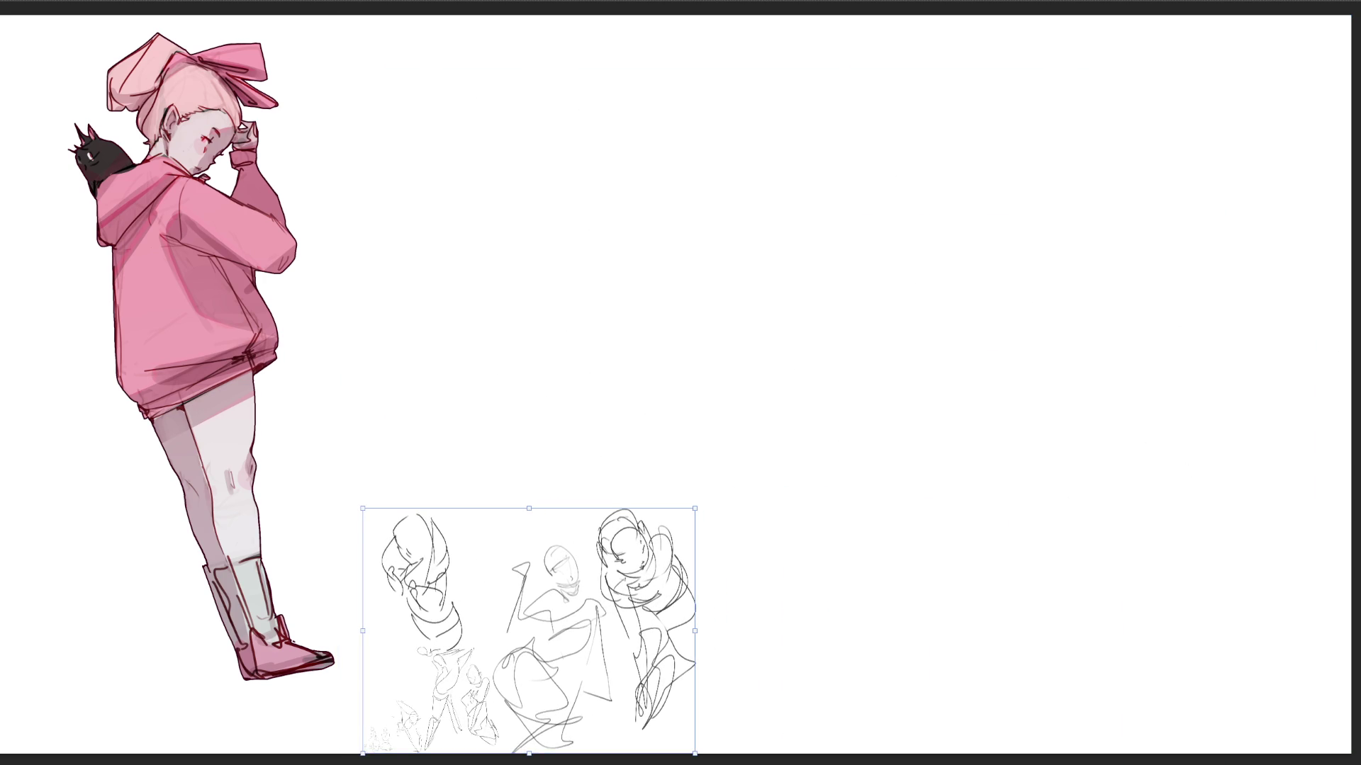
key(Return)
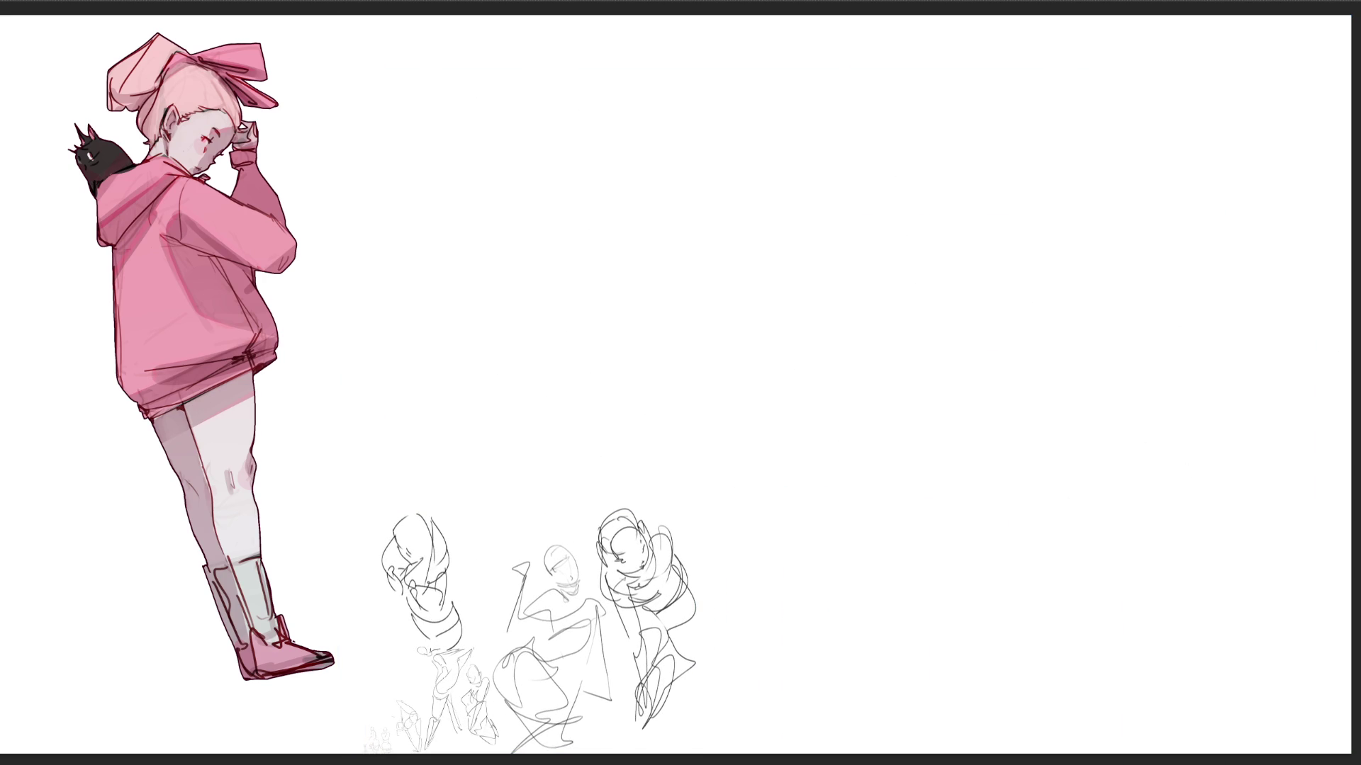
- Draw a new head outline at top right with a lower curve and spiral
mouse_move(904, 165)
mouse_down()
mouse_move(902, 124)
mouse_move(943, 102)
mouse_up()
drag(982, 122, 1037, 190)
mouse_move(984, 303)
mouse_down()
mouse_move(1056, 168)
mouse_move(1040, 264)
mouse_up()
drag(996, 156, 1013, 160)
- Build up the curly head with additional curved strokes
drag(930, 129, 914, 172)
drag(980, 93, 1007, 152)
drag(980, 258, 962, 260)
drag(978, 262, 1041, 241)
drag(1106, 174, 1091, 225)
- Add looping coiled strokes to the right of and below the head
mouse_move(1101, 163)
mouse_down()
mouse_move(1107, 108)
mouse_move(1104, 207)
mouse_up()
mouse_move(1091, 222)
mouse_down()
mouse_move(1151, 205)
mouse_move(1183, 157)
mouse_up()
mouse_move(1182, 157)
mouse_down()
mouse_move(1128, 247)
mouse_move(907, 303)
mouse_up()
mouse_move(869, 201)
mouse_down()
mouse_move(882, 287)
mouse_move(982, 326)
mouse_move(1260, 143)
mouse_move(844, 295)
mouse_move(1017, 373)
mouse_move(978, 567)
mouse_move(922, 631)
mouse_move(1205, 680)
mouse_move(984, 750)
mouse_move(1198, 684)
mouse_move(1258, 726)
mouse_move(971, 212)
mouse_move(1036, 117)
mouse_move(1092, 154)
mouse_up()
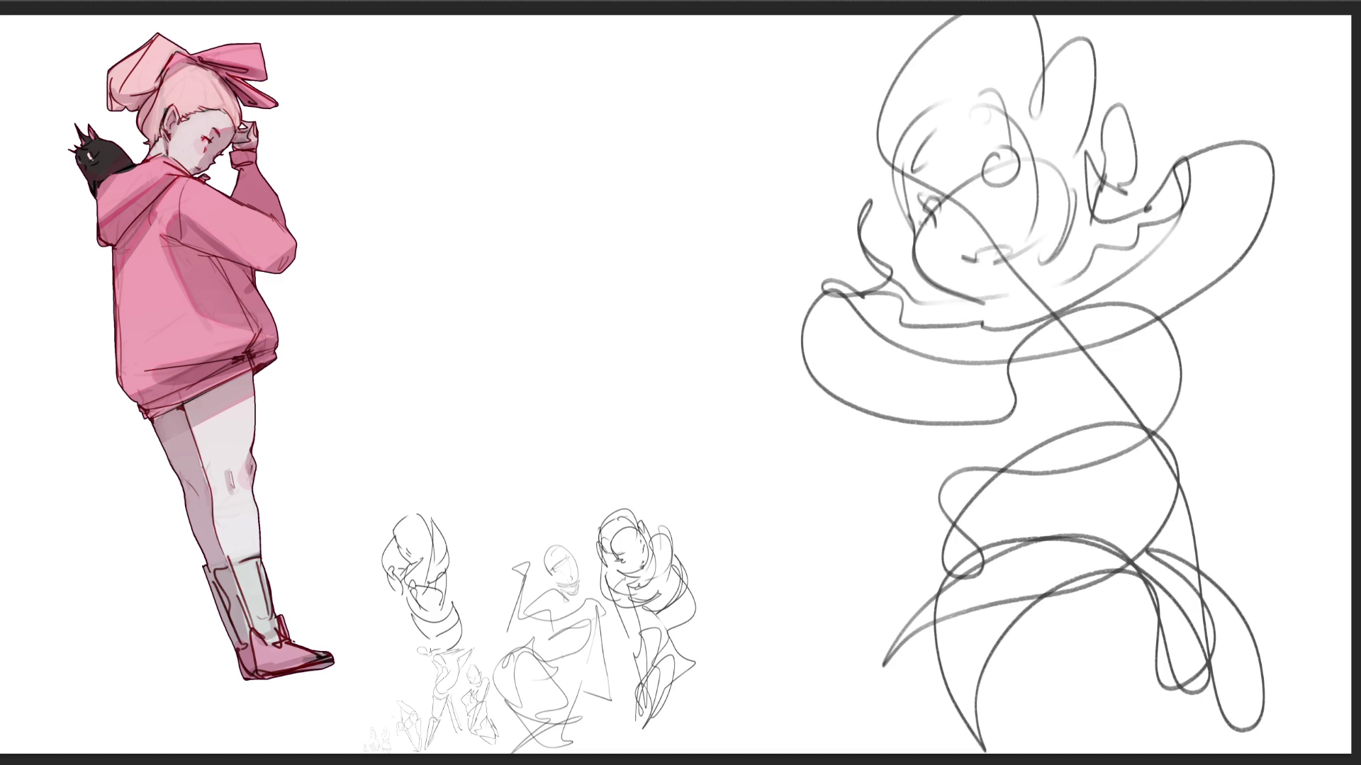